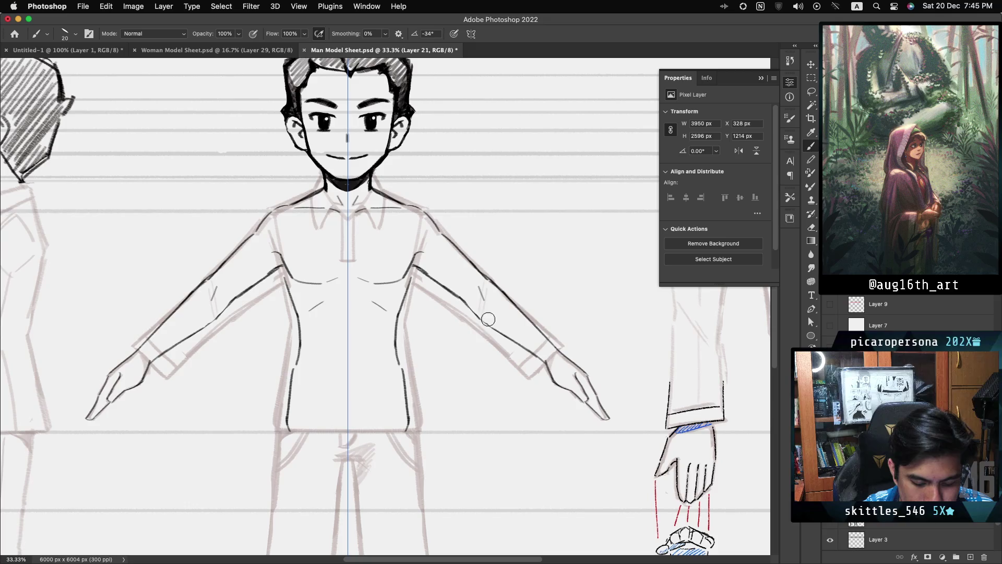
Ink the lower edge of the right forearm and sleeve over the sketch, with symmetry on.
mouse_move(488, 327)
mouse_down()
mouse_move(510, 352)
mouse_move(474, 311)
mouse_up()
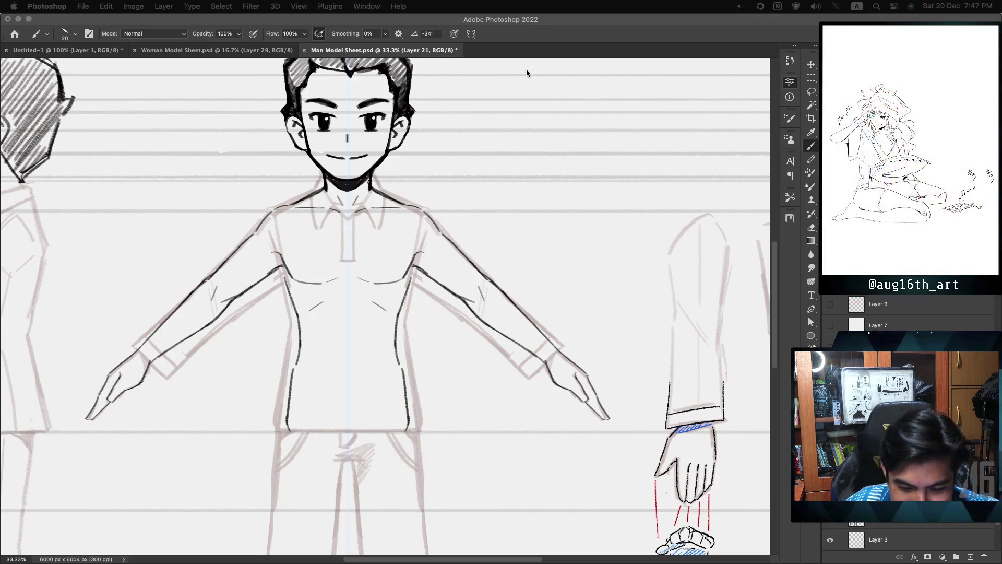
Bring the Man Model Sheet window back to the front.
click(509, 38)
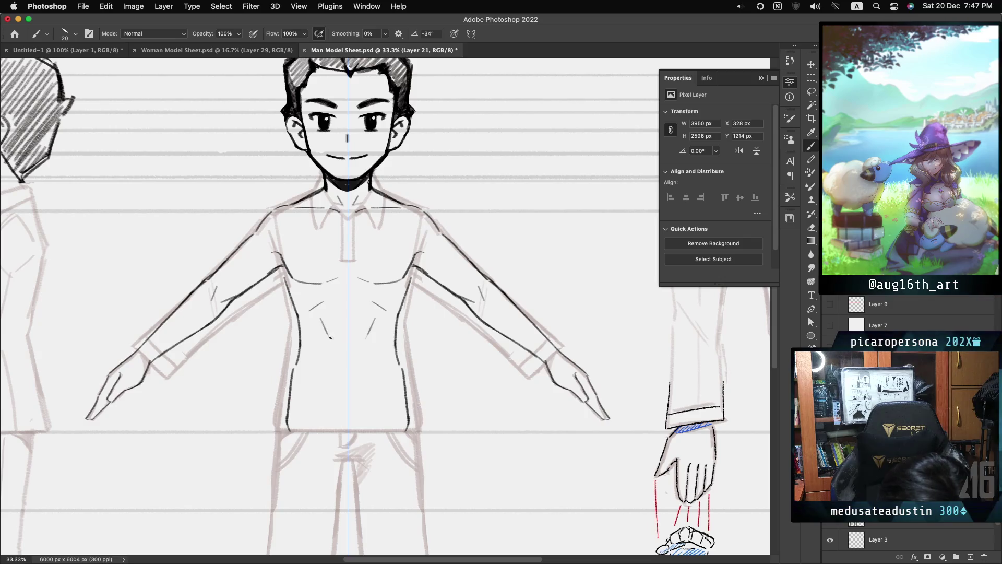
Ink a mirrored fold line under the chest and a diagonal line on the lower abdomen.
drag(317, 321, 326, 333)
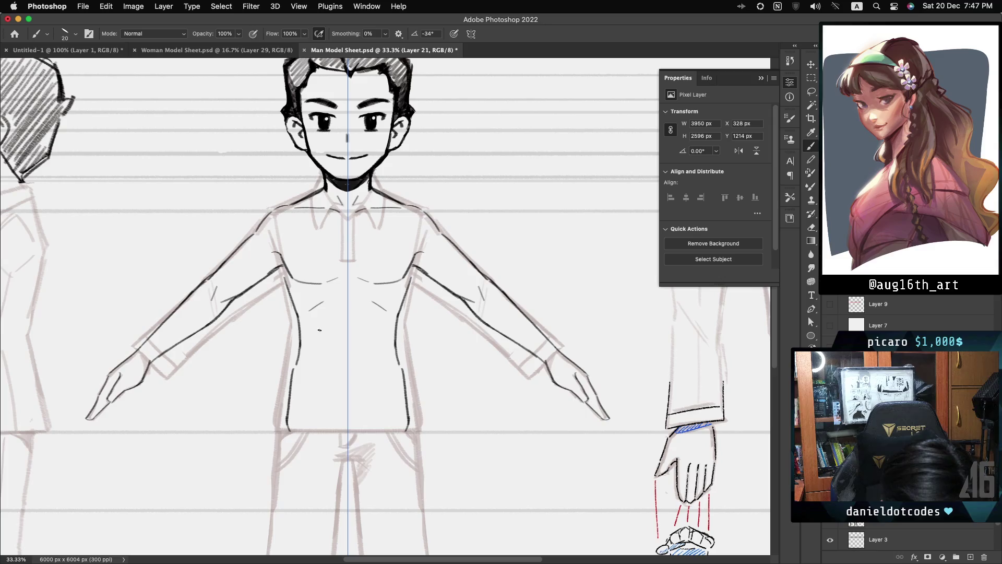
drag(316, 315, 326, 334)
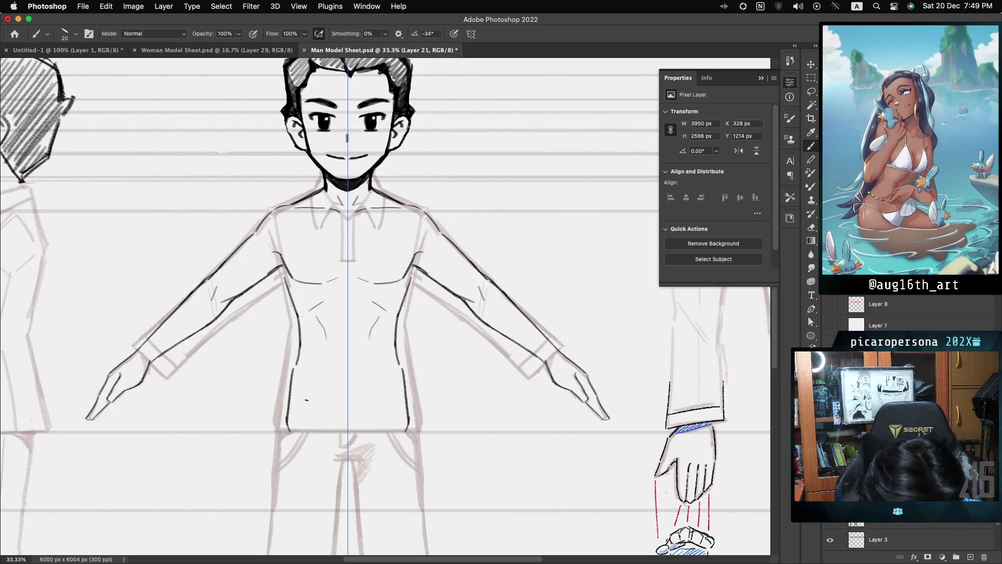
drag(307, 402, 318, 419)
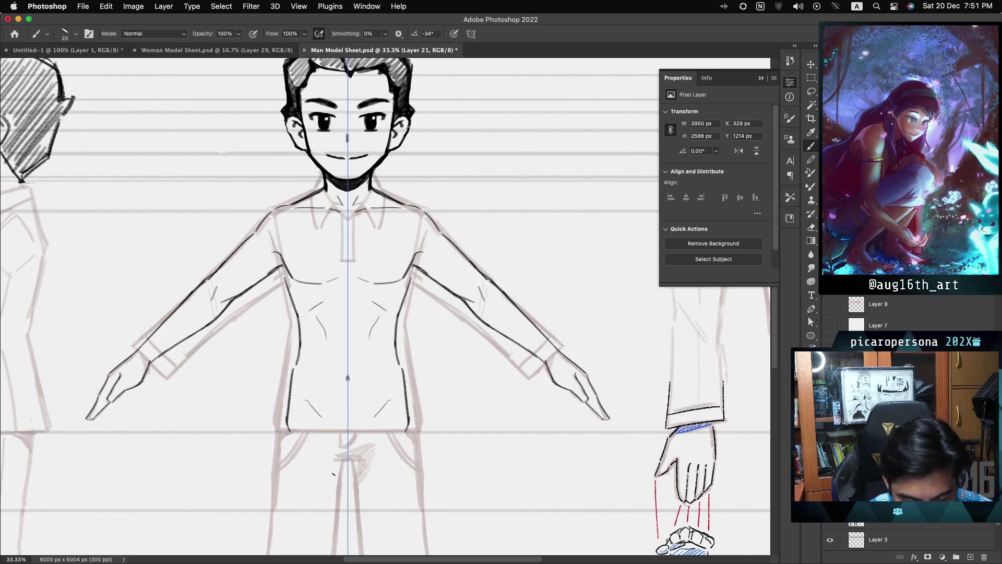
Ink the left torso contour, undoing stray curves drawn at the crotch.
drag(299, 343, 292, 366)
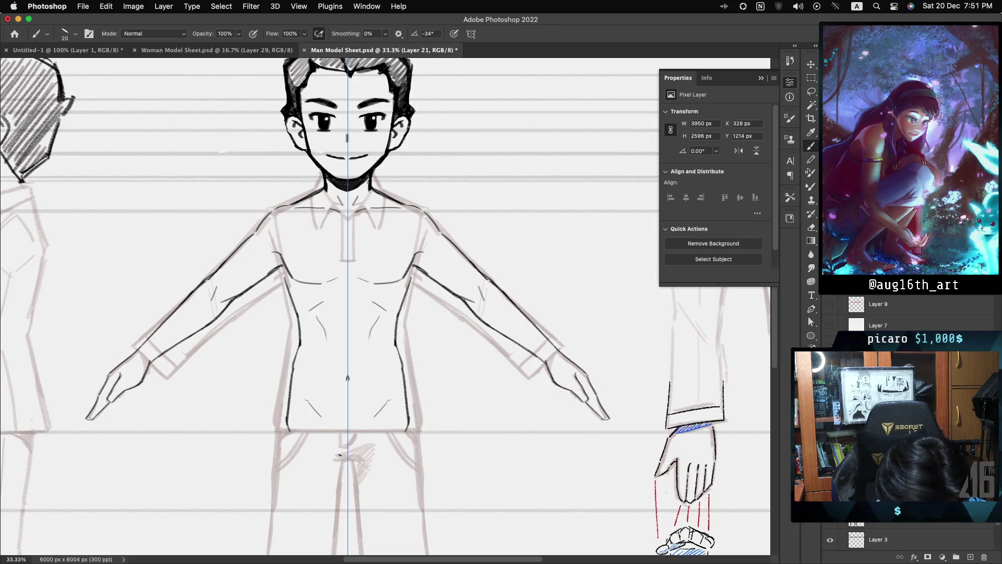
key(ctrl+z)
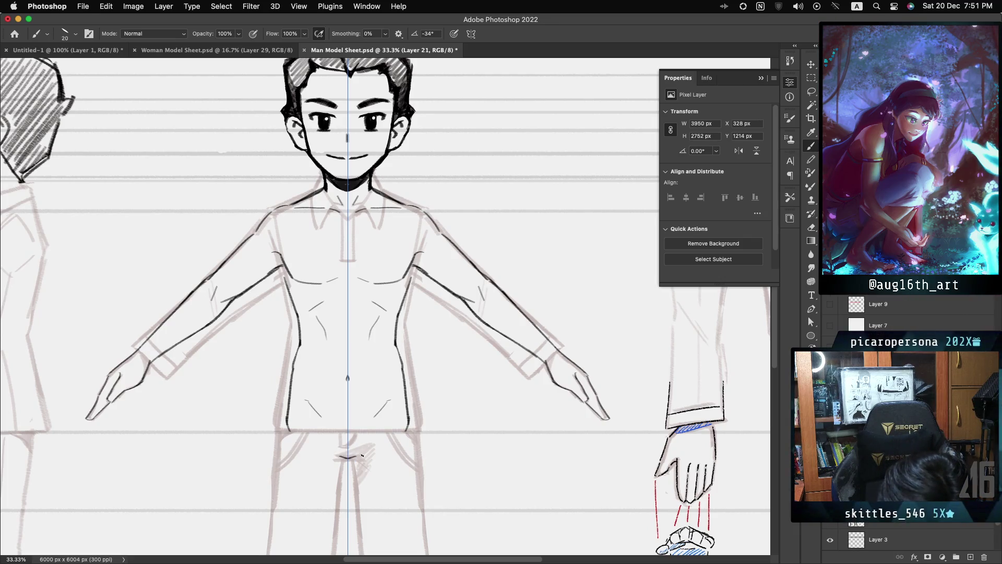
drag(340, 458, 353, 461)
key(ctrl+z)
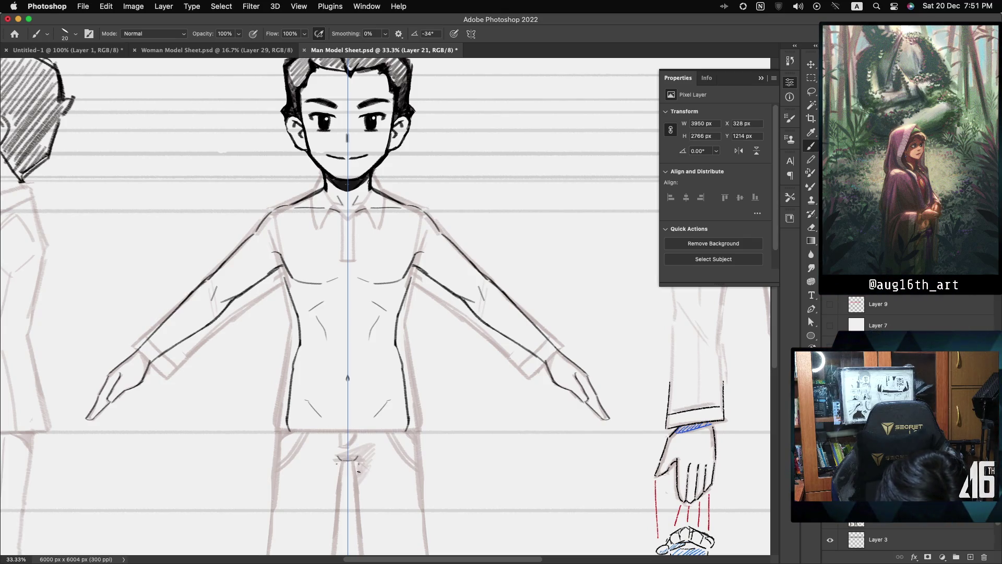
Ink the crotch lines down the legs and the outline of the right hip.
drag(338, 482, 357, 482)
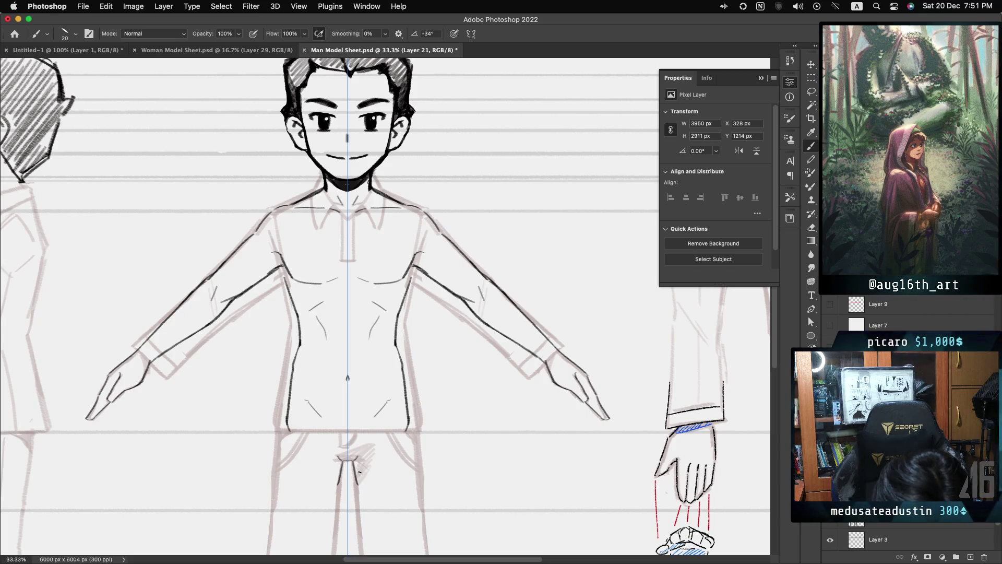
key(cmd+z)
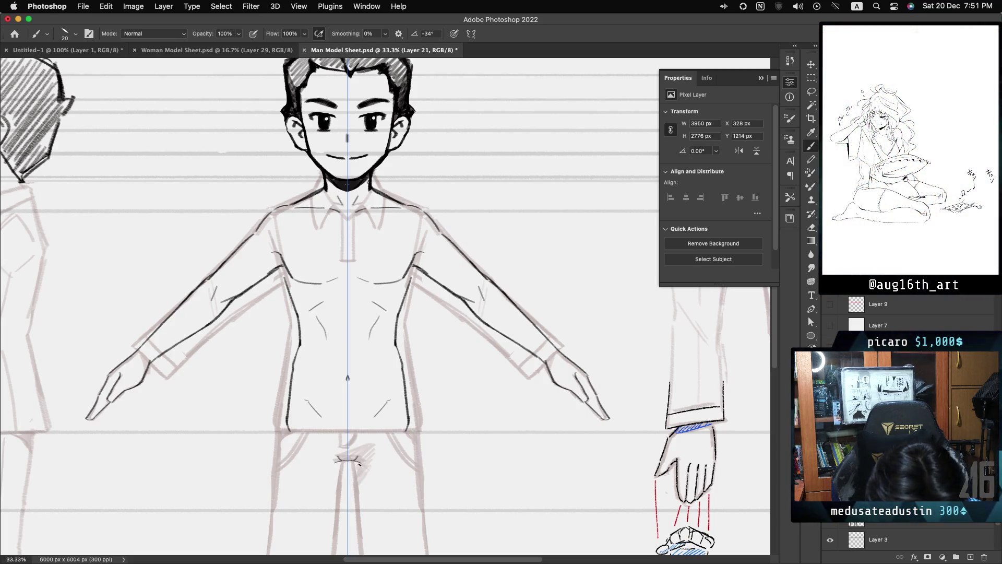
mouse_move(336, 484)
mouse_down()
mouse_move(331, 508)
mouse_move(363, 509)
mouse_up()
drag(412, 433, 420, 476)
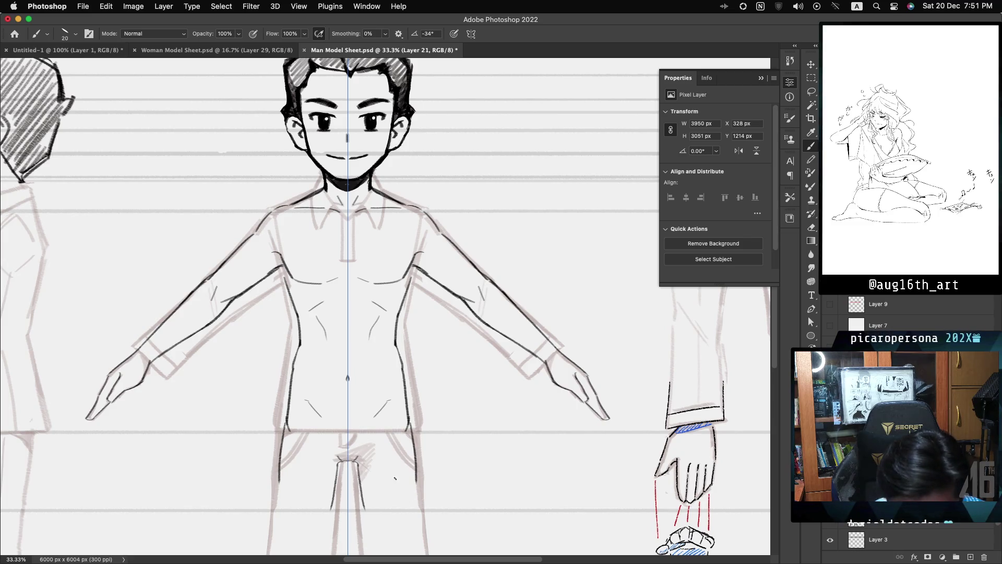
Ink long lines fanning from the crotch to both hips, plus the curved waistband across the pelvis.
mouse_move(336, 462)
mouse_down()
mouse_move(321, 469)
mouse_move(374, 470)
mouse_up()
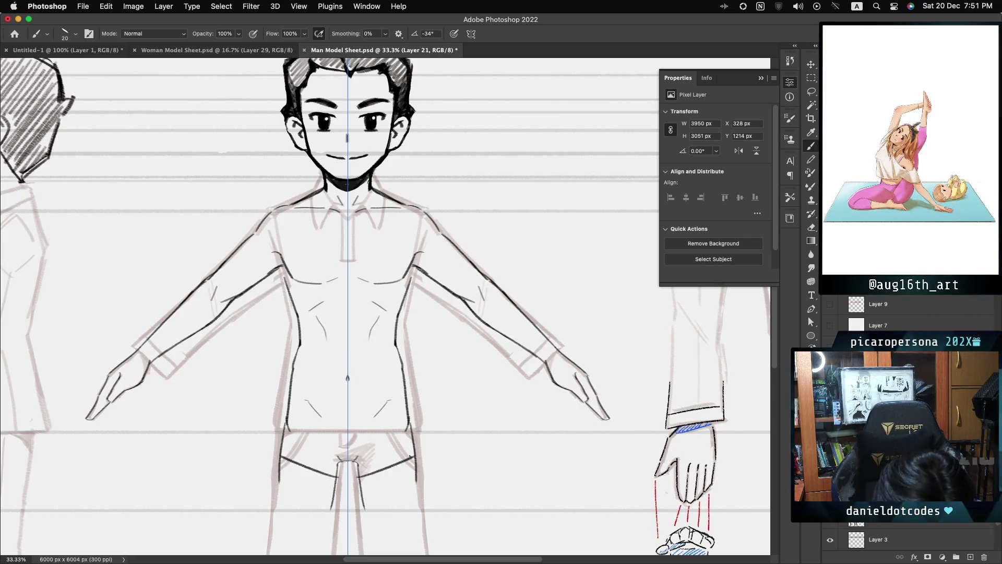
key(ctrl+z)
key(ctrl+z)
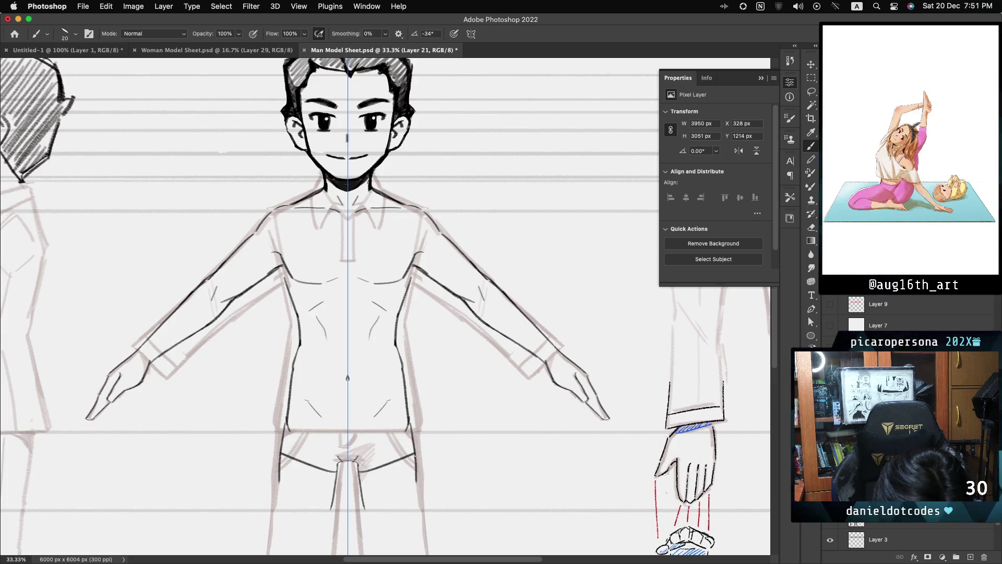
drag(336, 468, 282, 454)
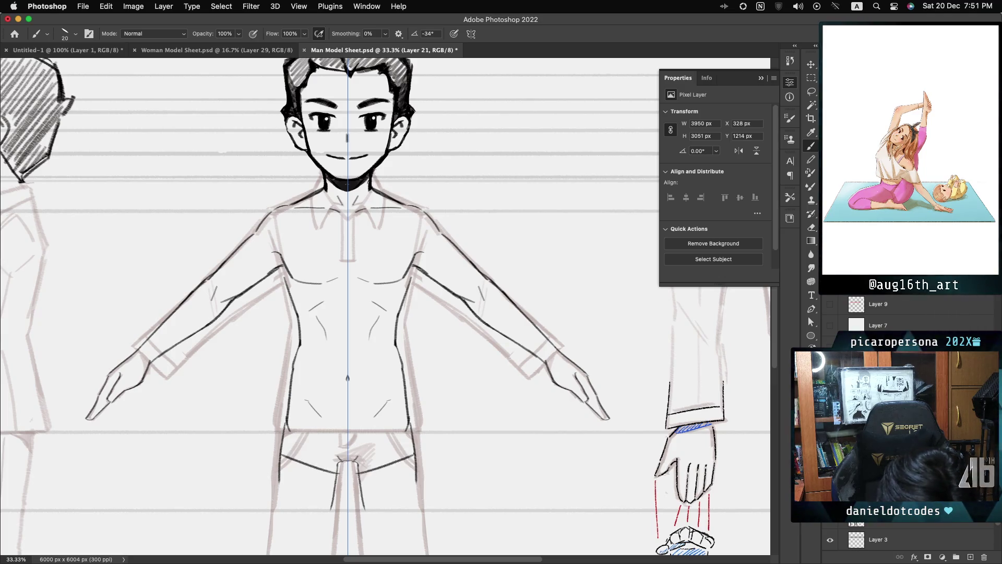
drag(359, 468, 412, 455)
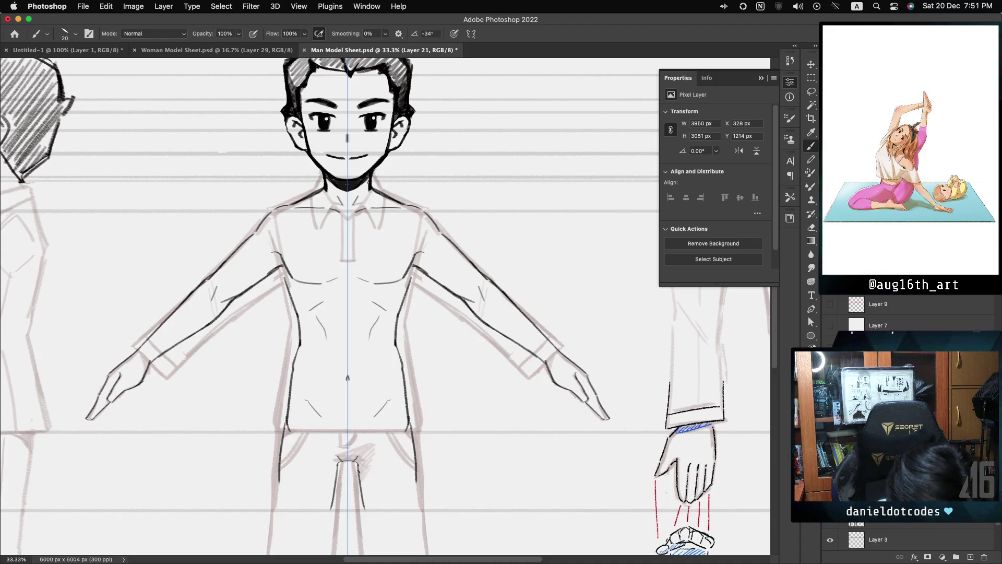
drag(280, 461, 416, 458)
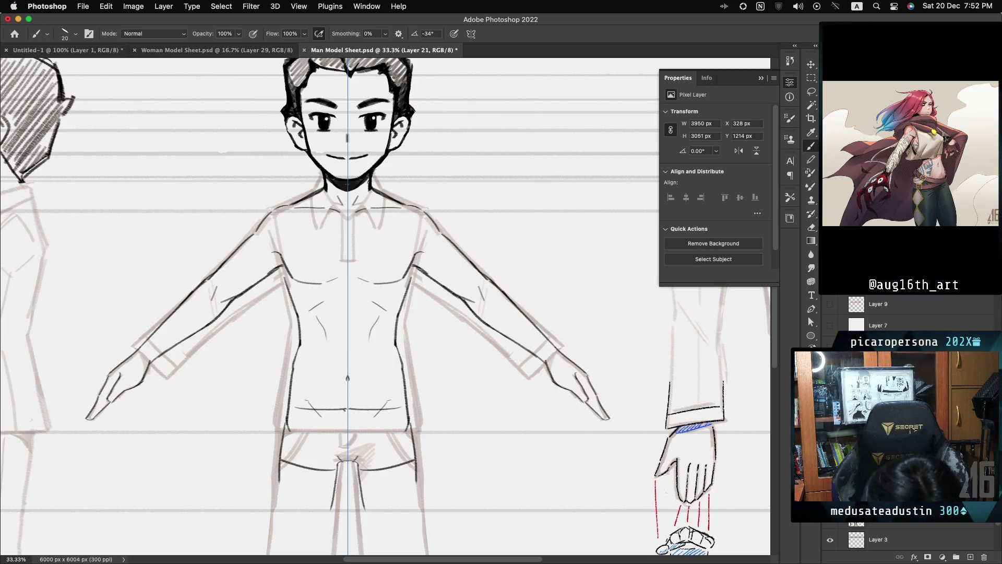
Ink the waistline curve, a small V at the trouser fly, and the waistband's upper and lower edges.
drag(308, 410, 389, 410)
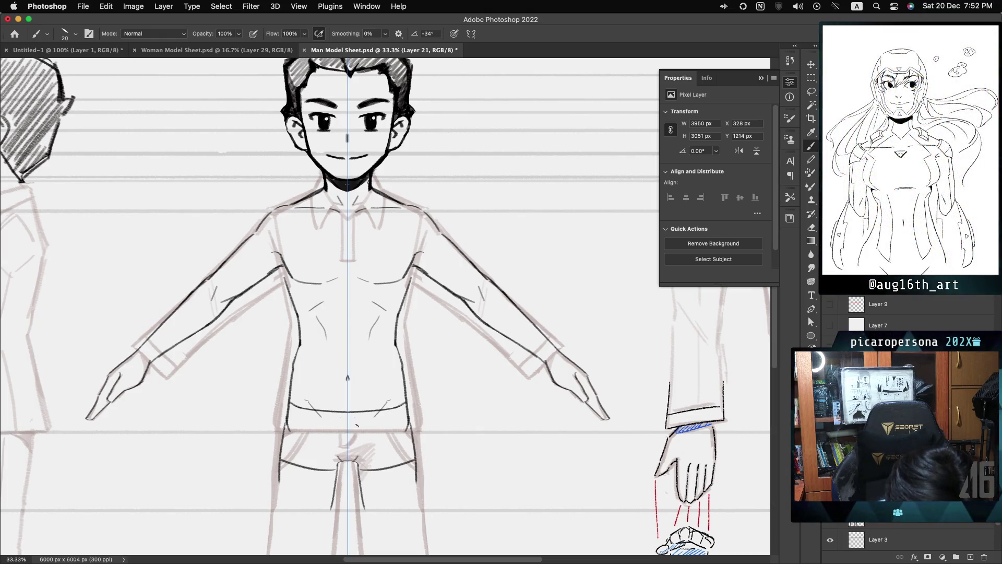
drag(340, 431, 346, 445)
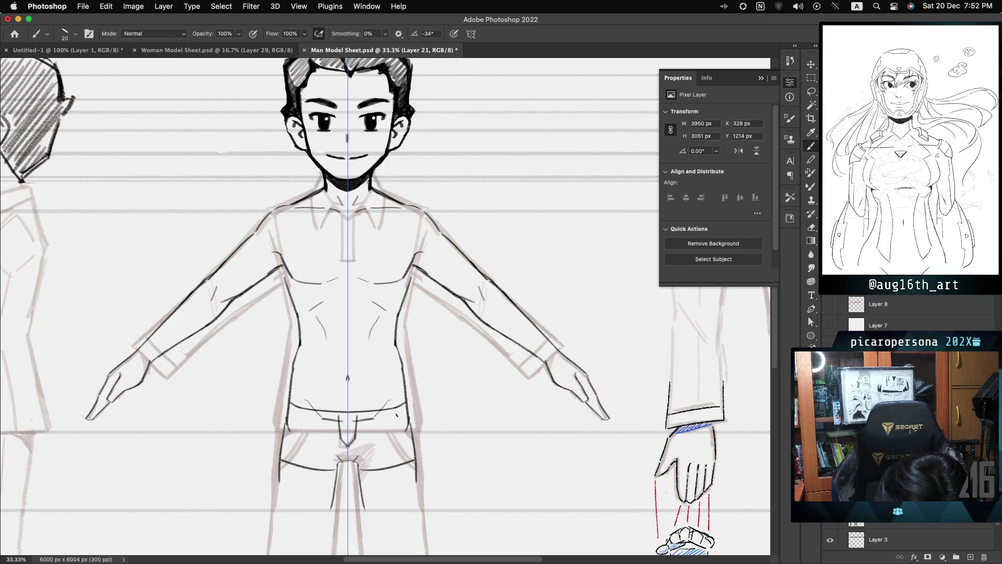
drag(353, 419, 395, 416)
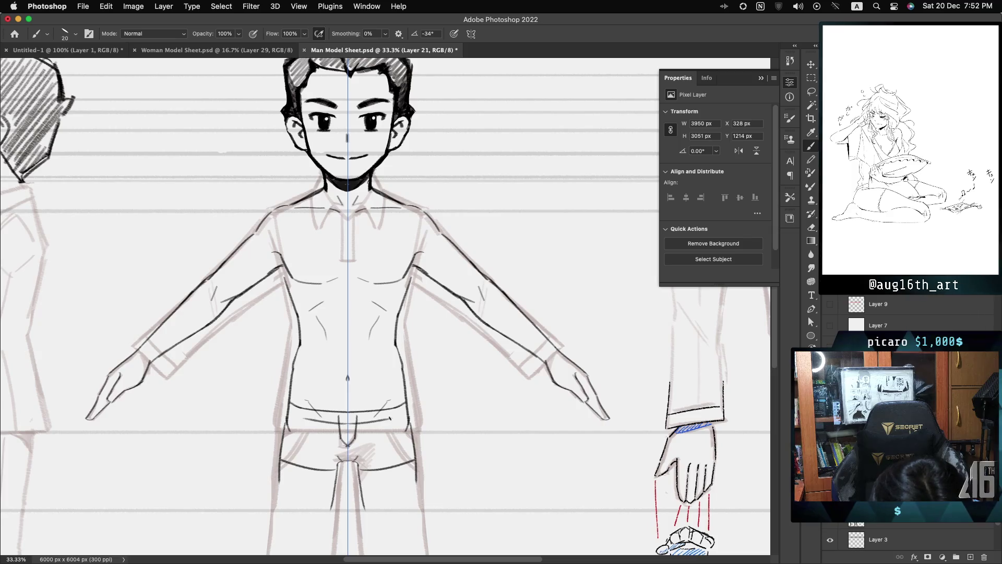
drag(393, 417, 308, 420)
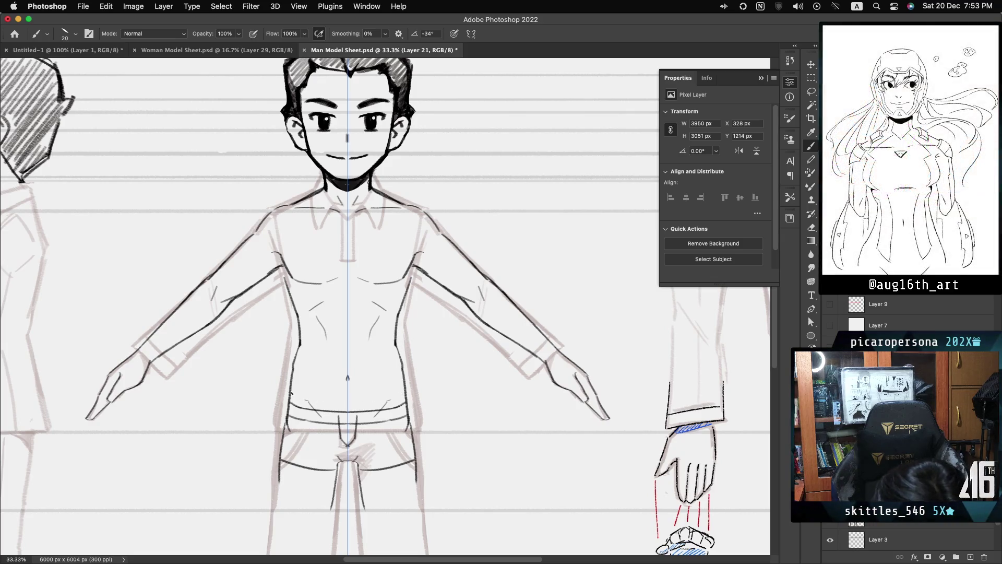
Undo the misplaced belt lines and redraw the lower belt line slightly higher.
drag(291, 392, 403, 391)
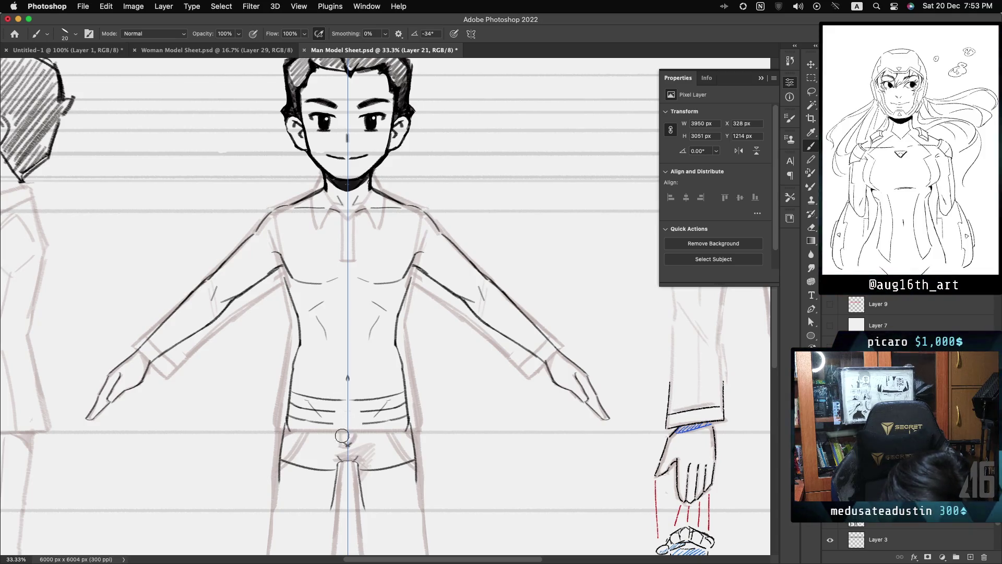
key(super+z)
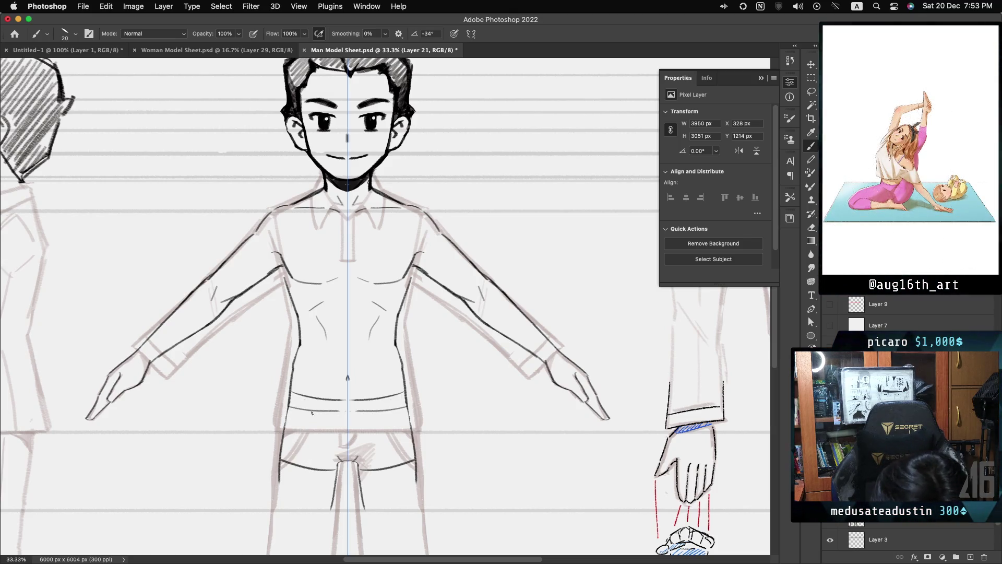
key(super+z)
drag(295, 403, 402, 408)
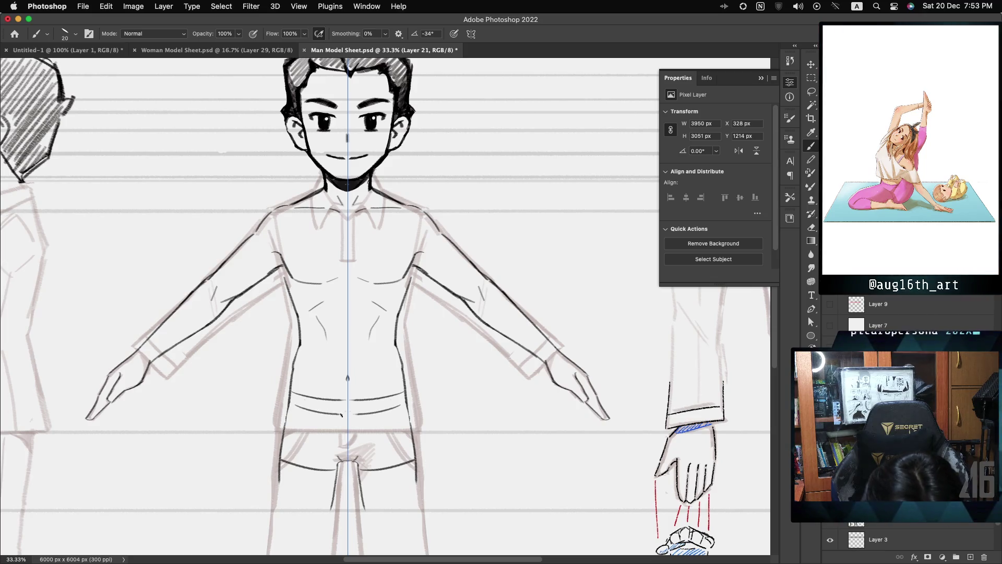
drag(326, 414, 367, 412)
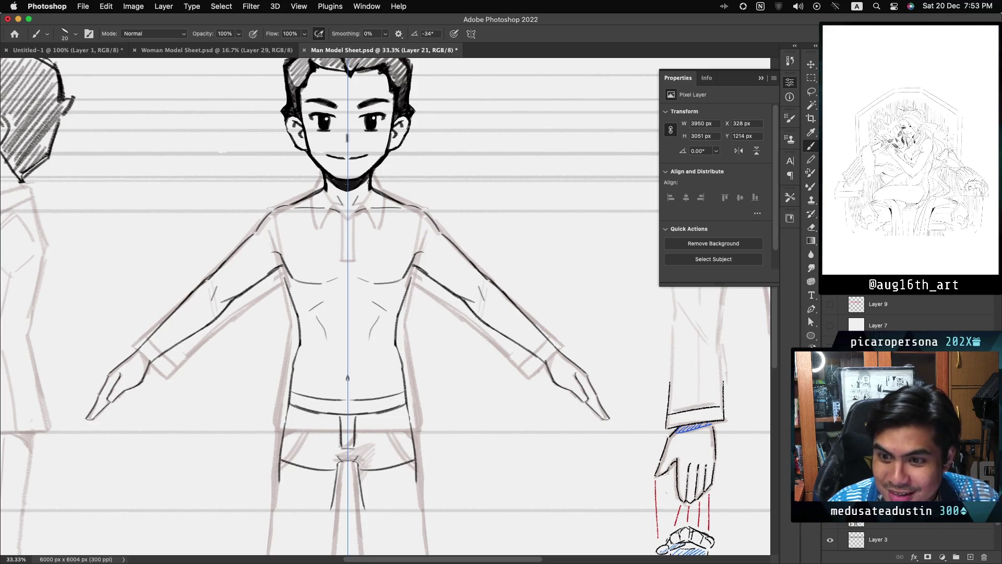
Extend the left and right inner trouser-leg lines down from the crotch to thigh length.
scroll(385, 307, down, 5)
scroll(386, 306, right, 3)
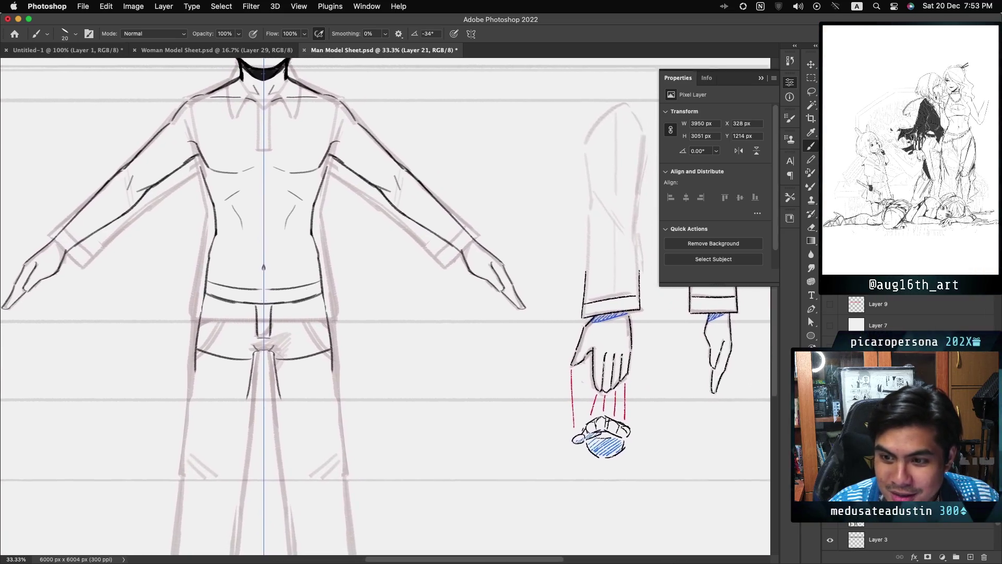
scroll(386, 307, down, 2)
scroll(385, 307, down, 2)
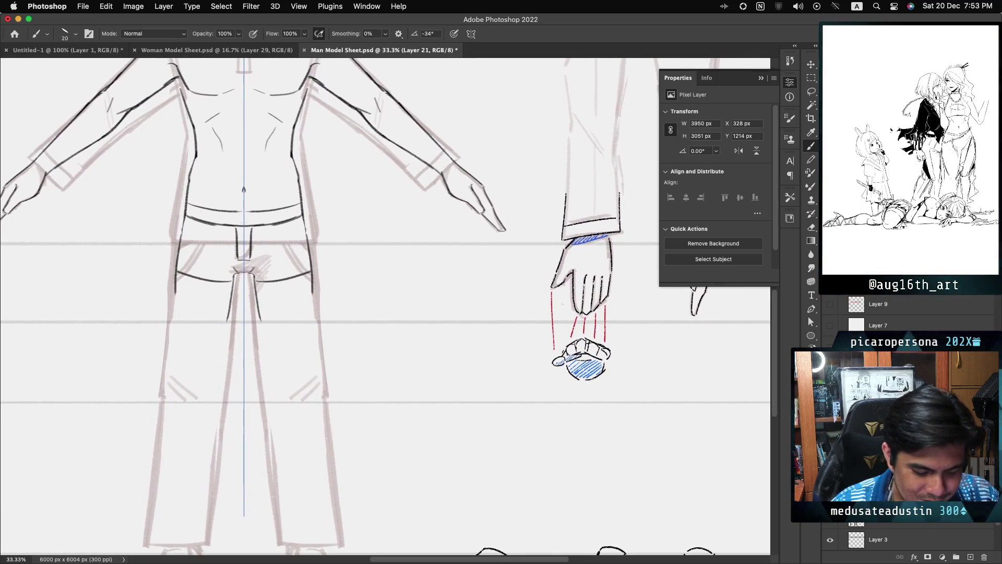
scroll(385, 307, down, 3)
scroll(385, 307, left, 2)
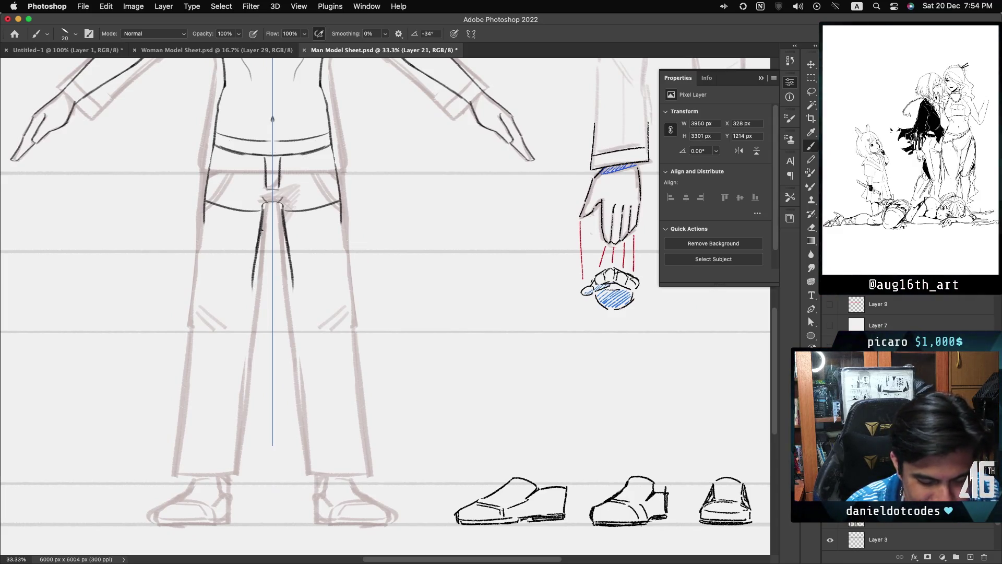
drag(264, 205, 247, 292)
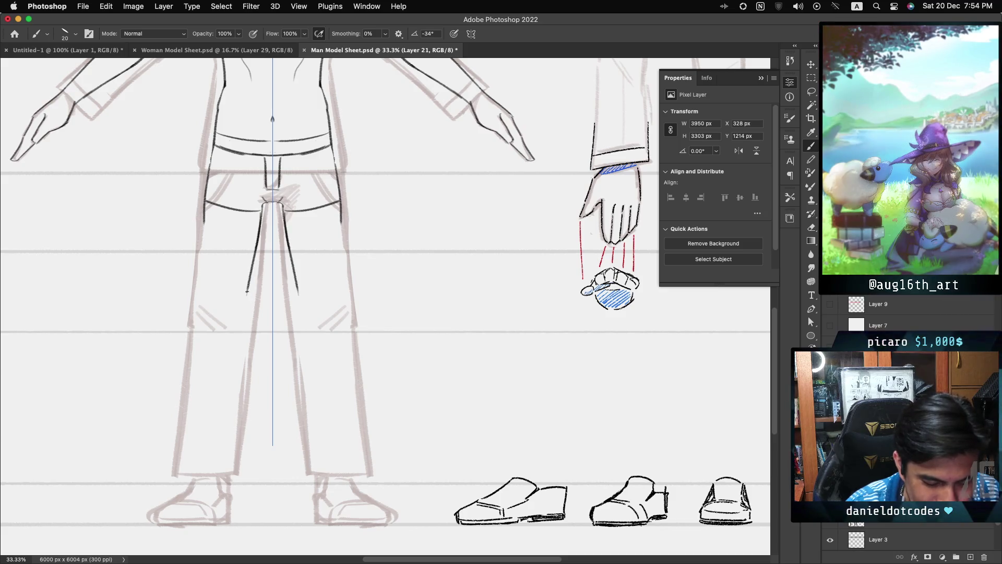
drag(261, 220, 246, 306)
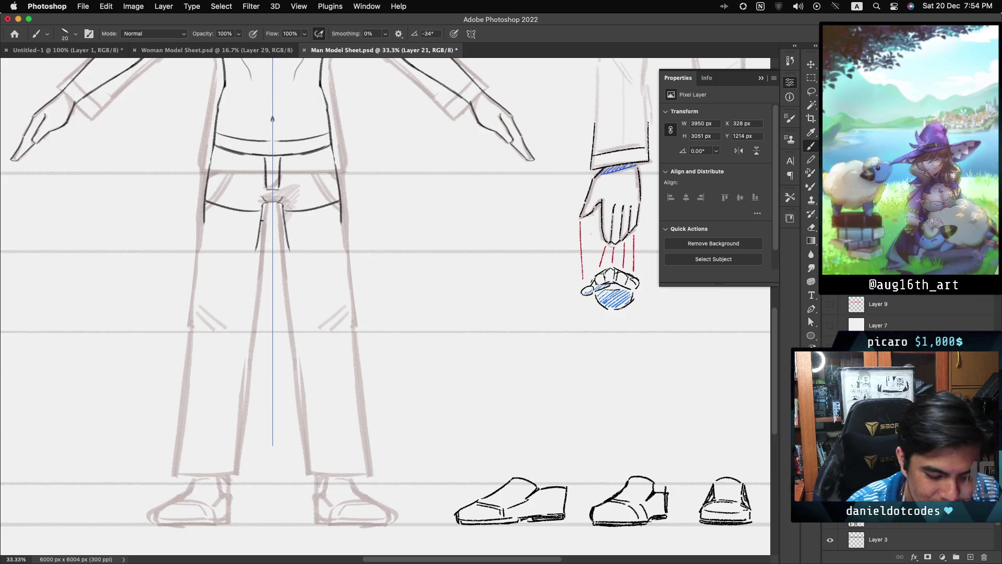
mouse_move(261, 209)
mouse_down()
mouse_move(242, 321)
mouse_move(304, 320)
mouse_up()
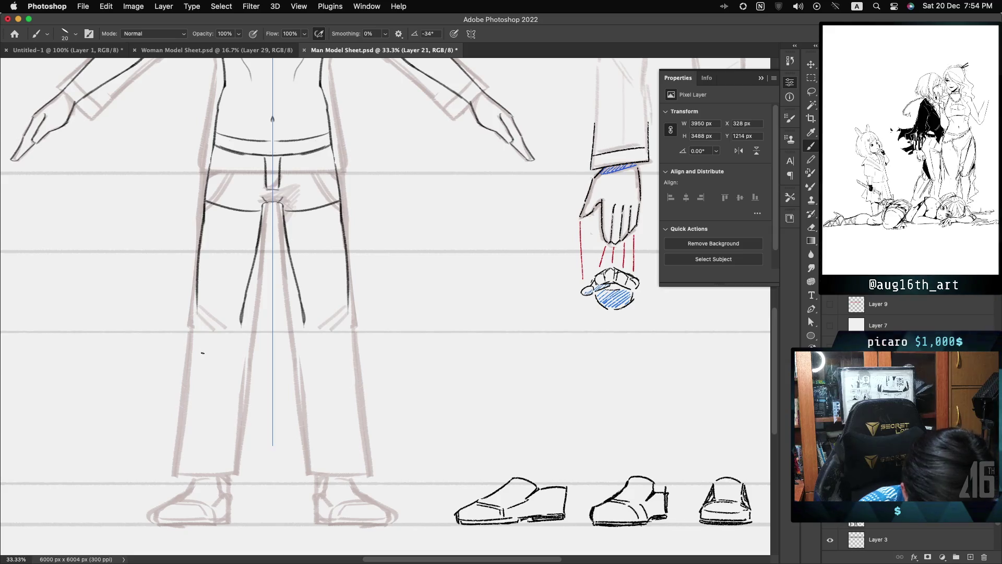
Extend the outer outlines of both trouser legs downward.
drag(346, 298, 347, 314)
drag(198, 300, 197, 319)
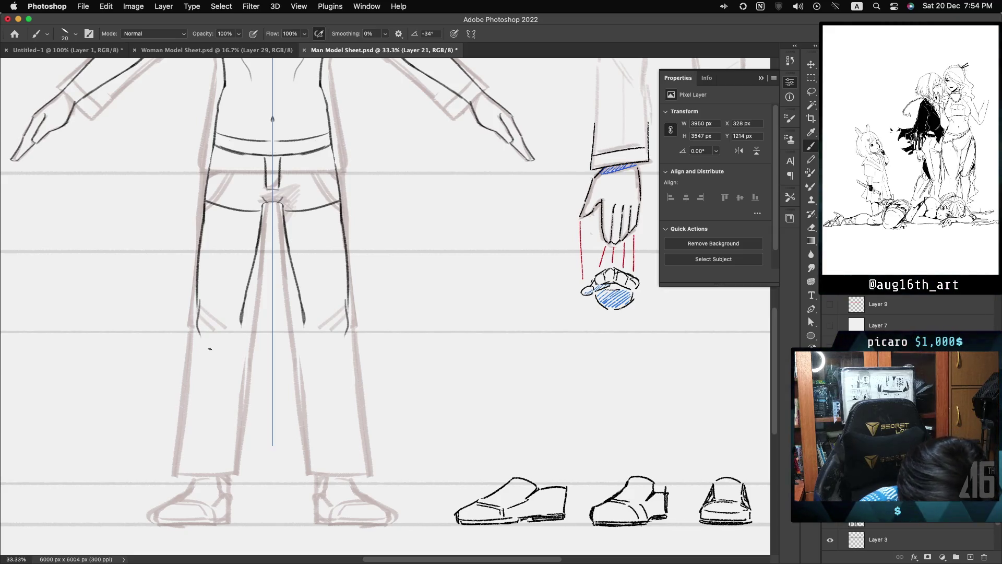
mouse_move(199, 319)
mouse_down()
mouse_move(200, 338)
mouse_move(222, 335)
mouse_up()
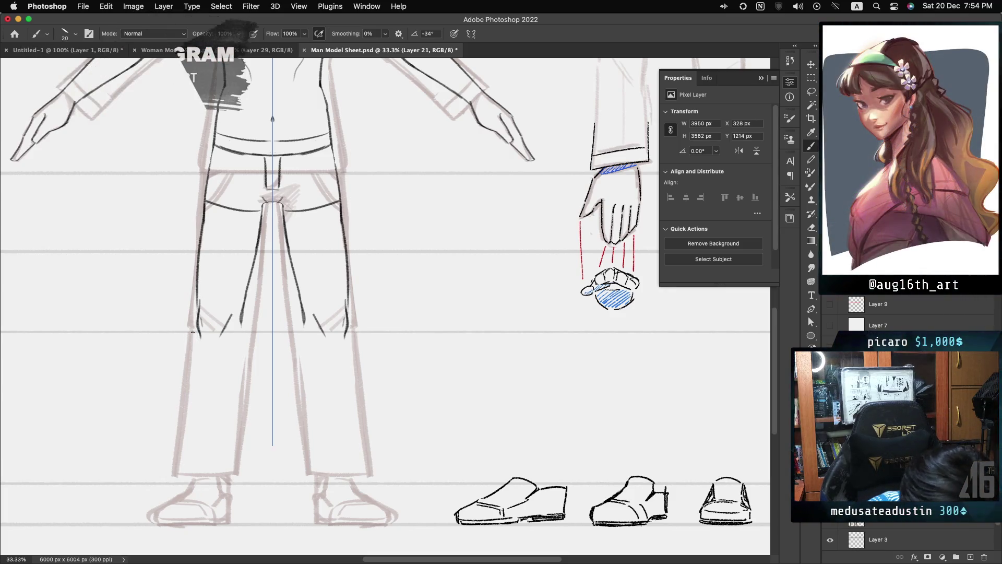
drag(347, 335, 355, 378)
drag(197, 334, 193, 367)
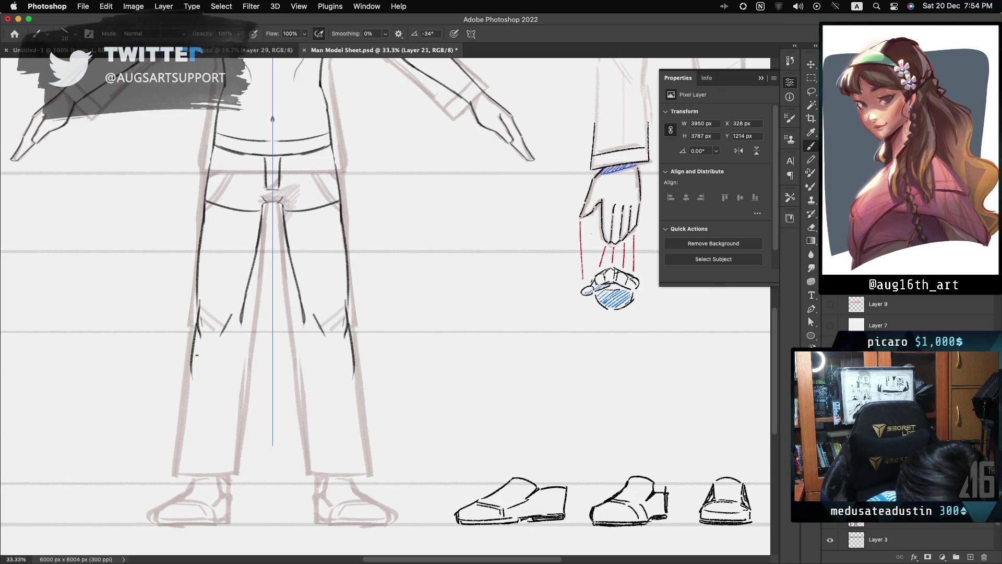
drag(347, 335, 355, 366)
drag(197, 334, 192, 365)
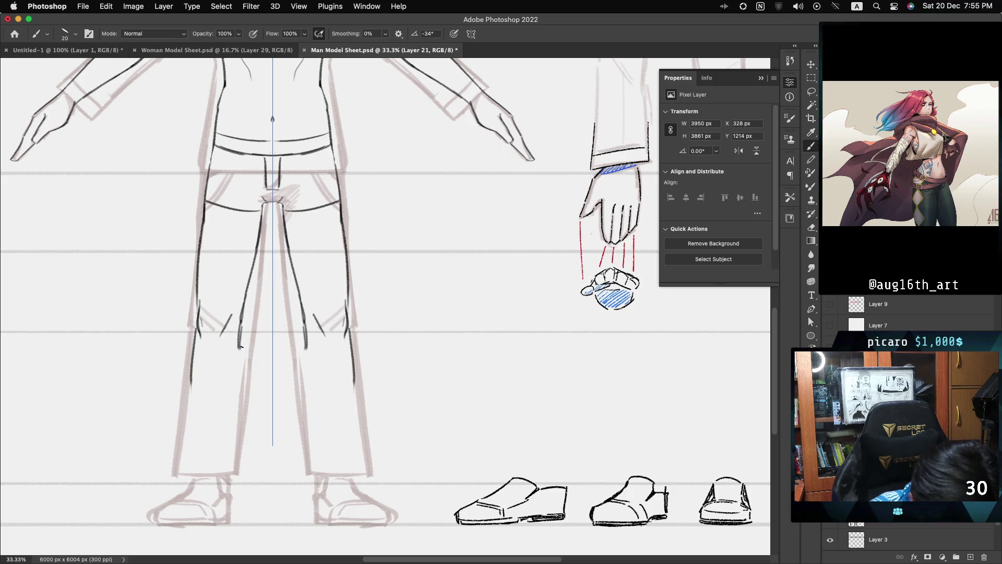
Extend the inner lines of both trouser legs down toward the knees.
drag(240, 345, 217, 432)
drag(307, 354, 328, 432)
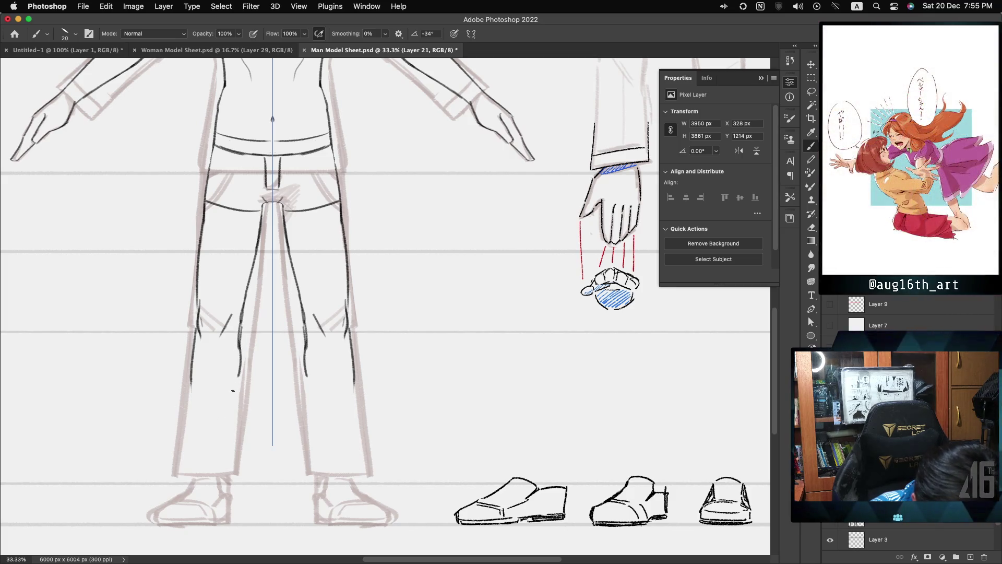
drag(313, 361, 324, 438)
drag(222, 439, 232, 404)
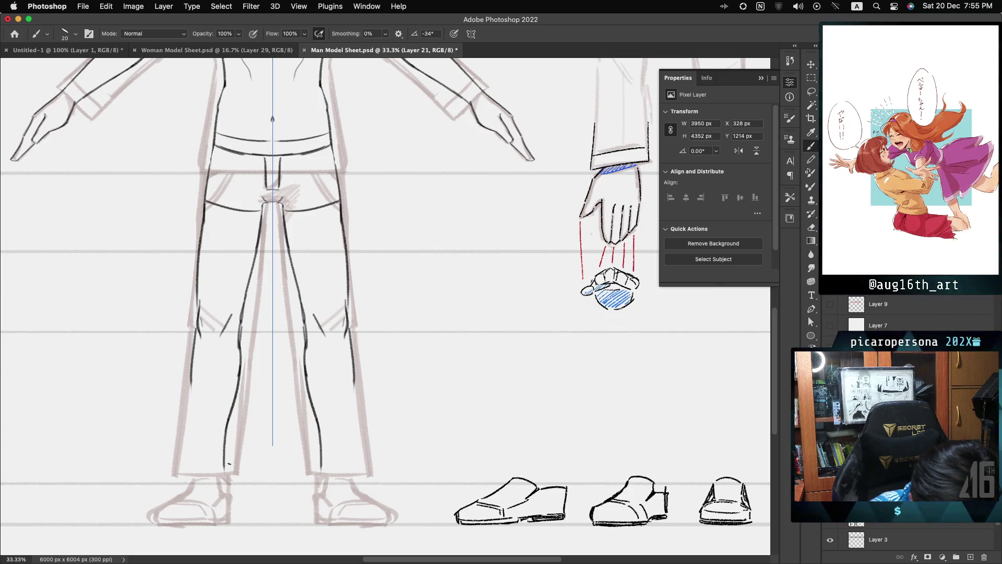
Ink both trouser legs' inner and outer lines down to the ankles, redrawing strokes that went wrong.
drag(231, 426, 227, 479)
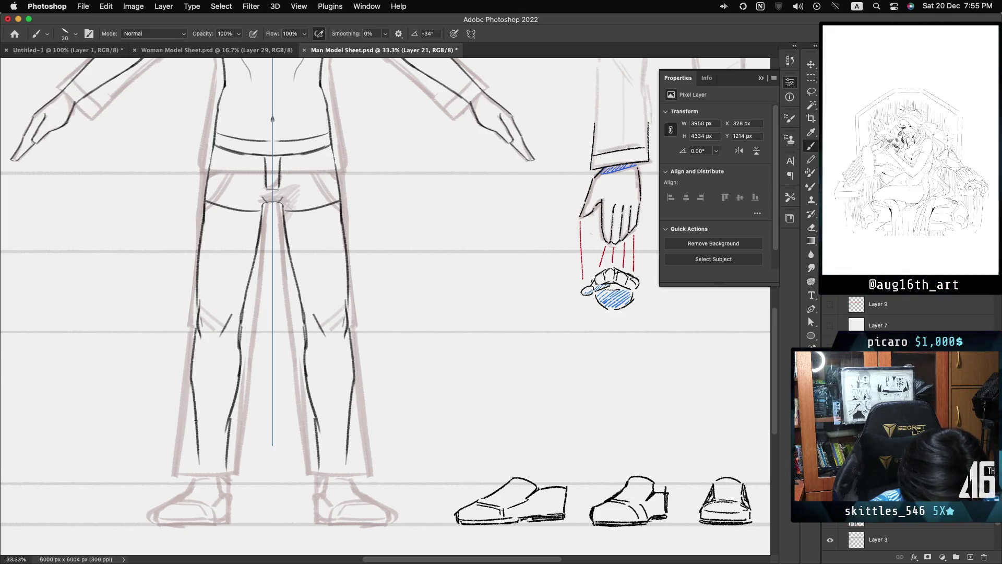
key(ctrl+z)
drag(197, 346, 194, 418)
key(ctrl+z)
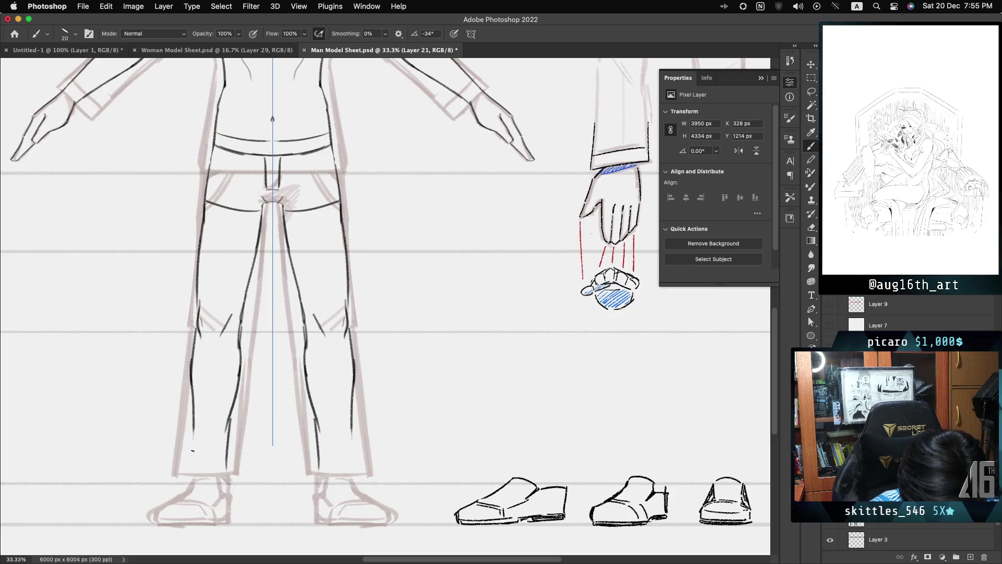
drag(191, 375, 197, 446)
drag(351, 368, 350, 475)
drag(197, 446, 195, 475)
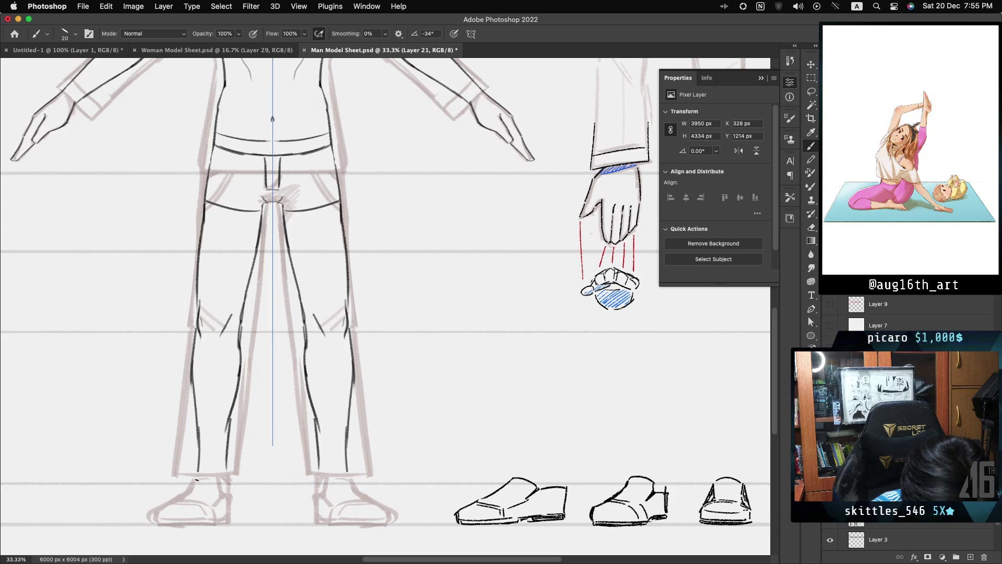
drag(348, 447, 349, 476)
drag(228, 444, 226, 469)
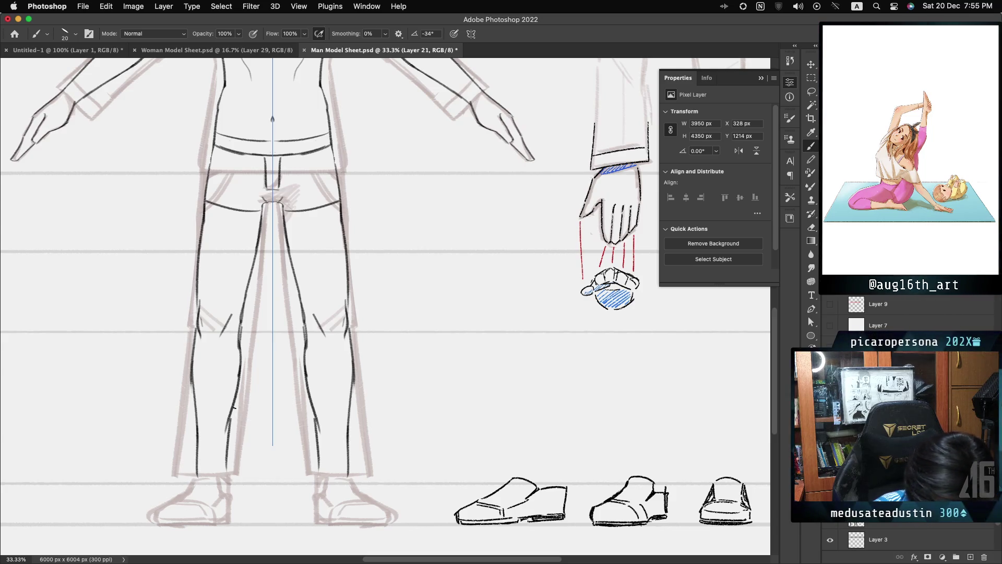
drag(238, 398, 227, 441)
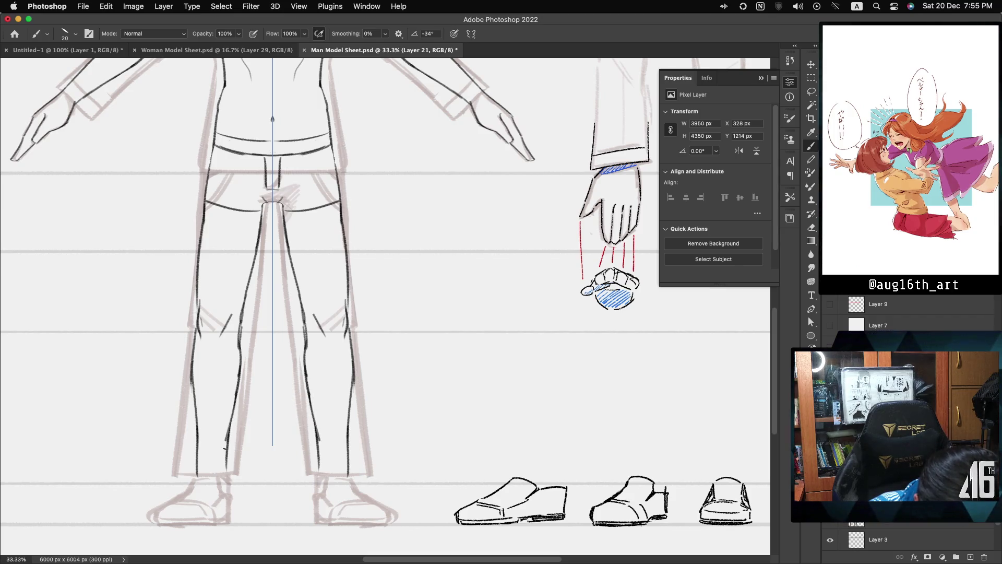
key(ctrl+z)
drag(237, 407, 225, 453)
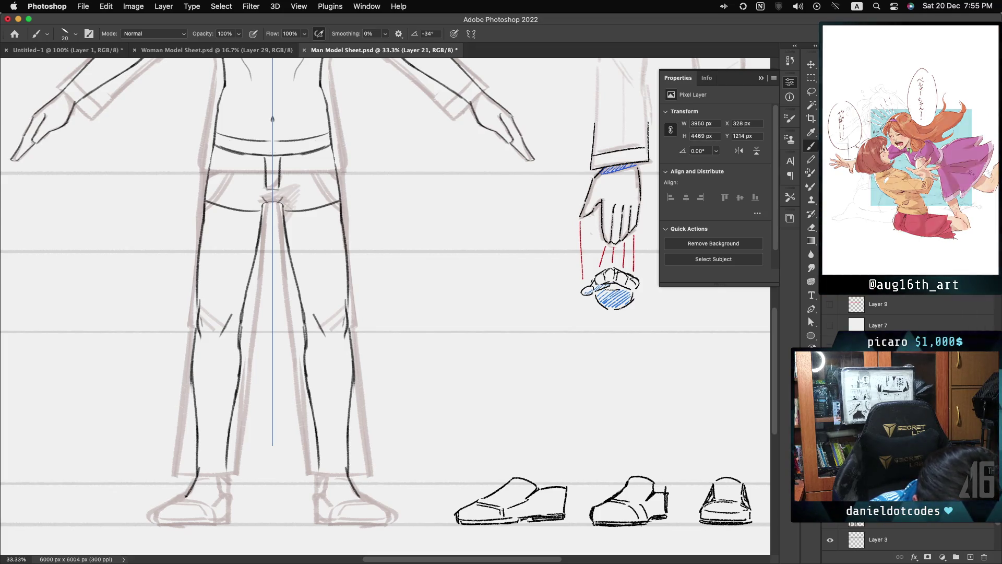
Ink both ankles and extend the left leg's inner line down to the foot.
drag(199, 468, 185, 496)
drag(348, 473, 360, 496)
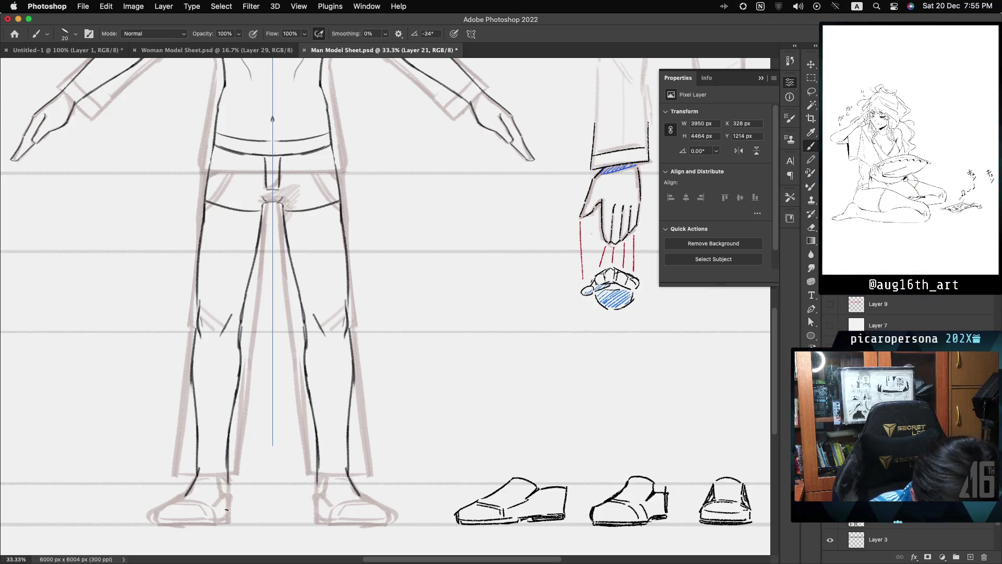
drag(226, 479, 233, 519)
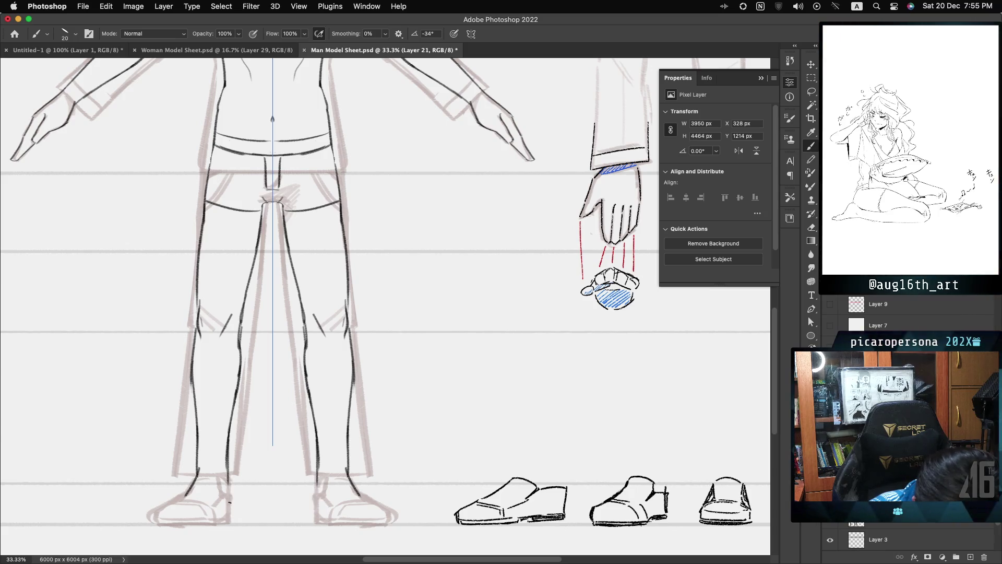
key(cmd+z)
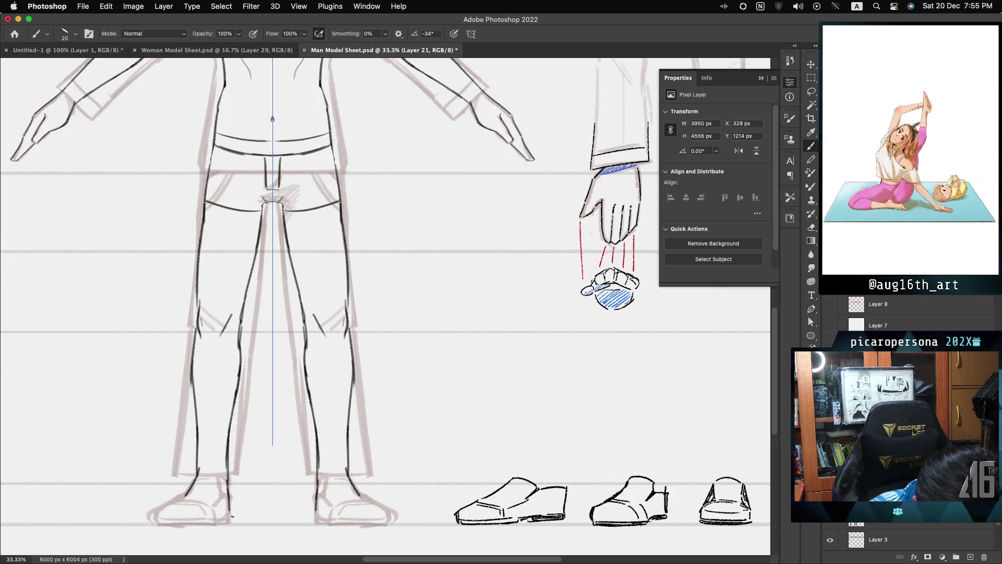
drag(231, 506, 233, 519)
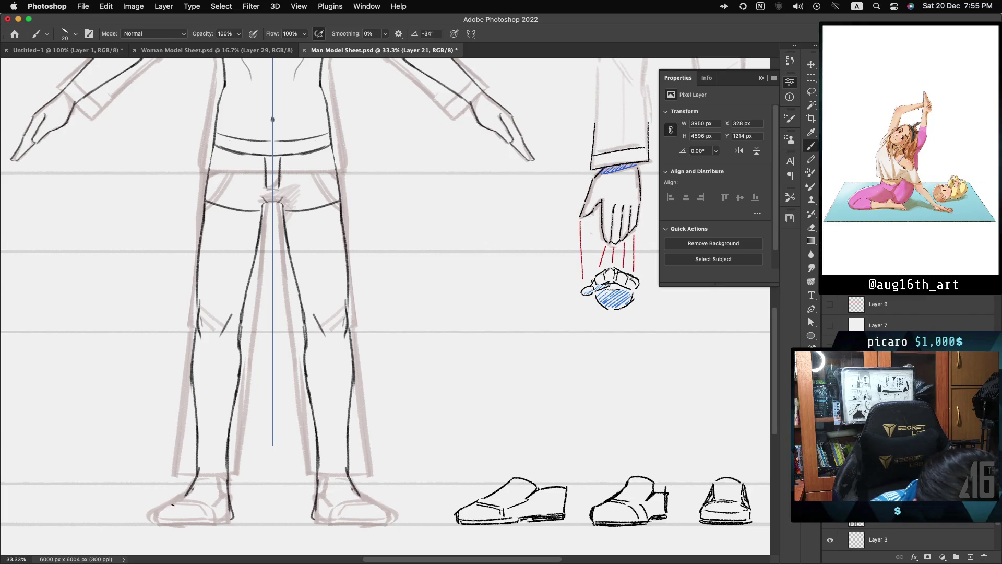
Outline both bare feet and add small toe details.
drag(199, 472, 155, 514)
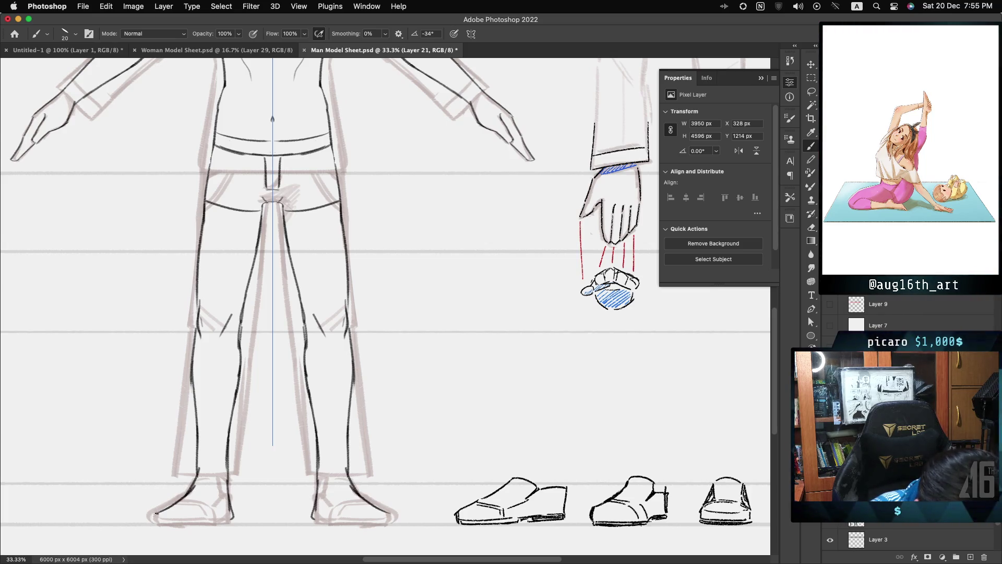
drag(359, 493, 392, 516)
drag(191, 507, 197, 513)
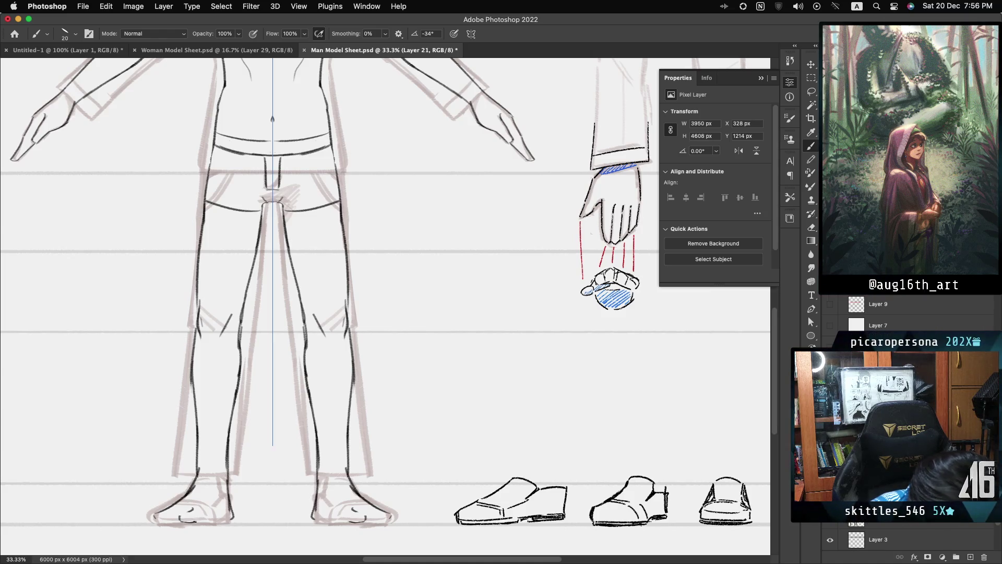
drag(214, 516, 218, 520)
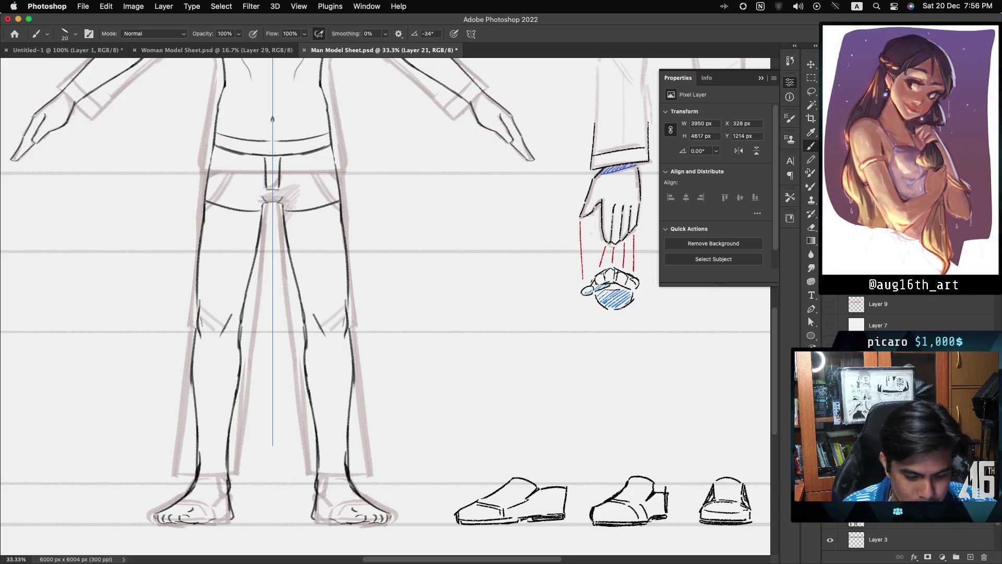
scroll(385, 306, up, 5)
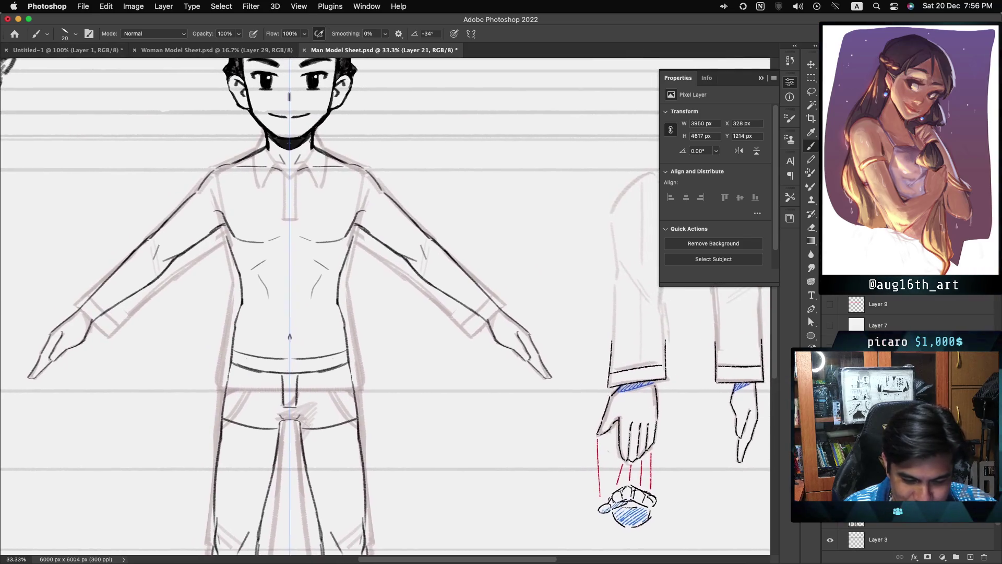
scroll(385, 307, down, 2)
key(super+minus)
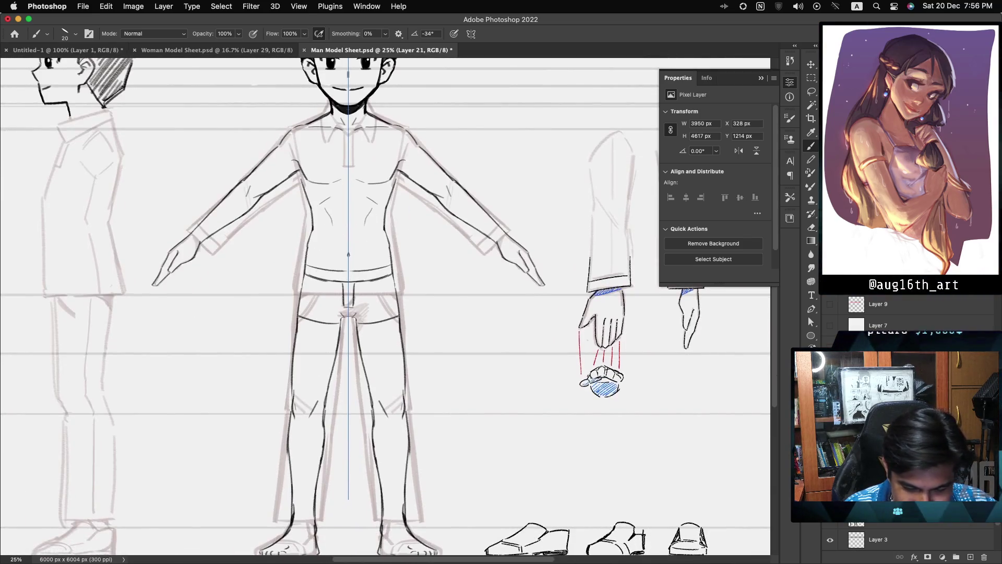
scroll(385, 307, up, 1)
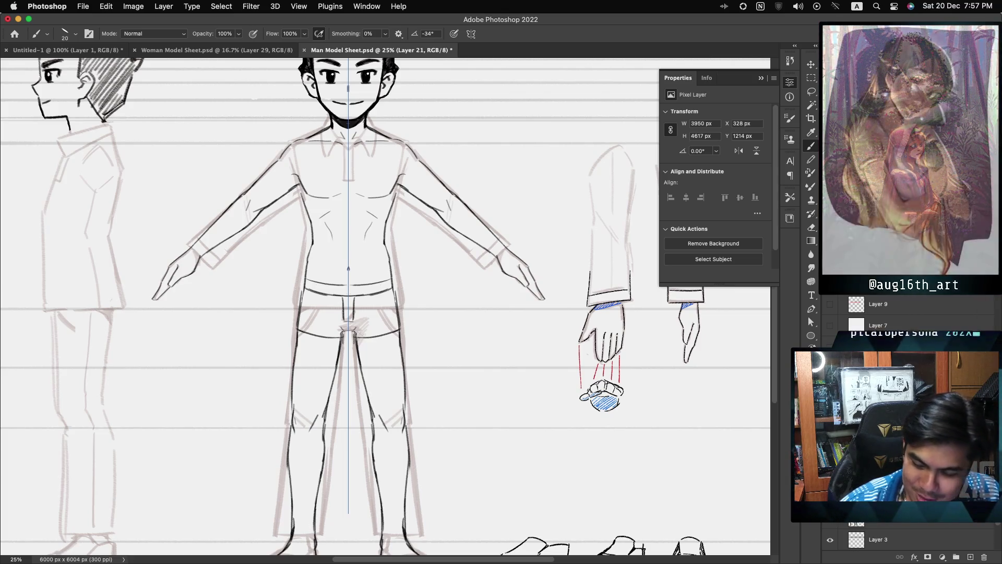
drag(348, 269, 351, 227)
scroll(365, 261, up, 3)
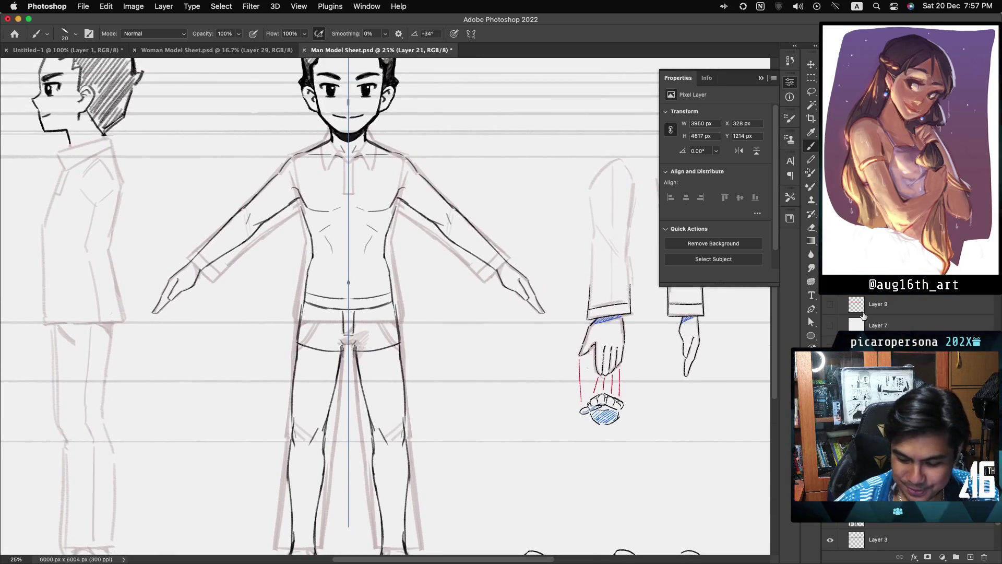
click(829, 365)
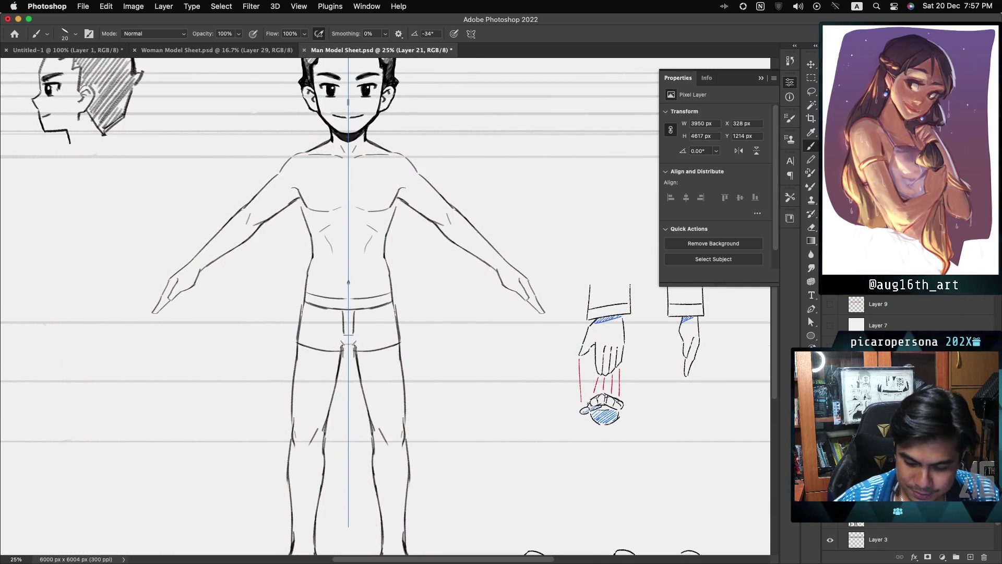
Toggle the clean line-art layer off and on twice to check the inking.
click(829, 387)
click(829, 386)
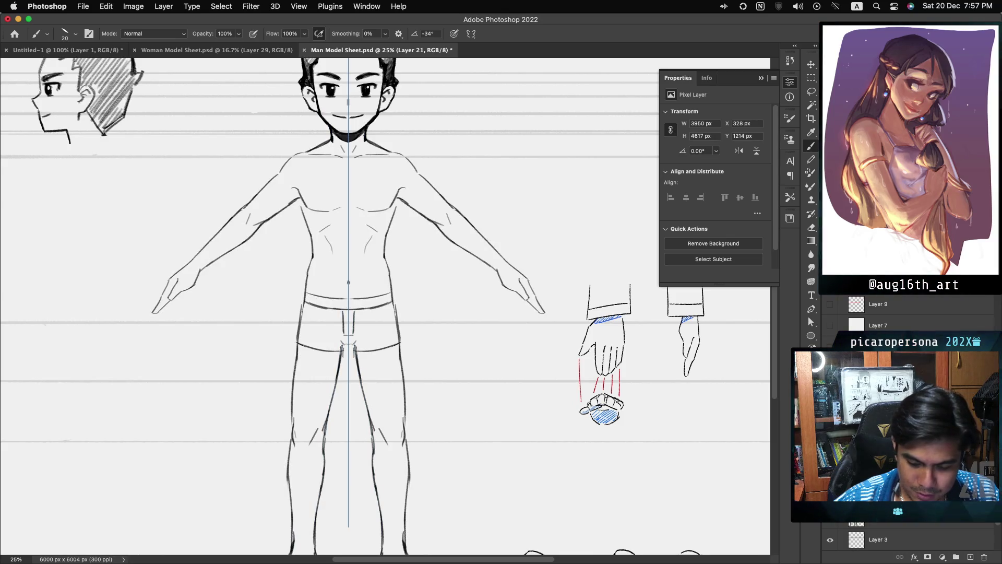
click(830, 386)
click(830, 386)
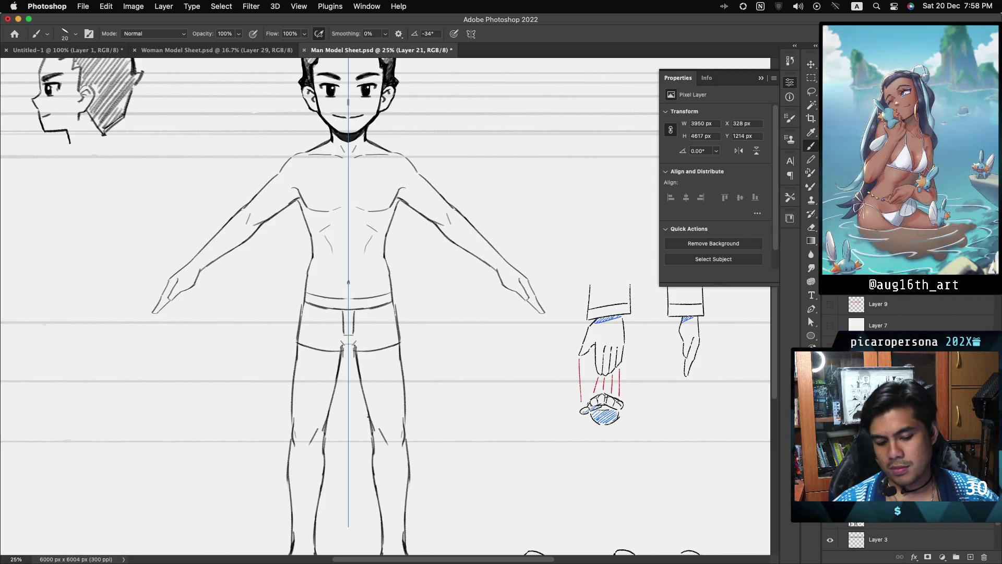
scroll(385, 307, down, 5)
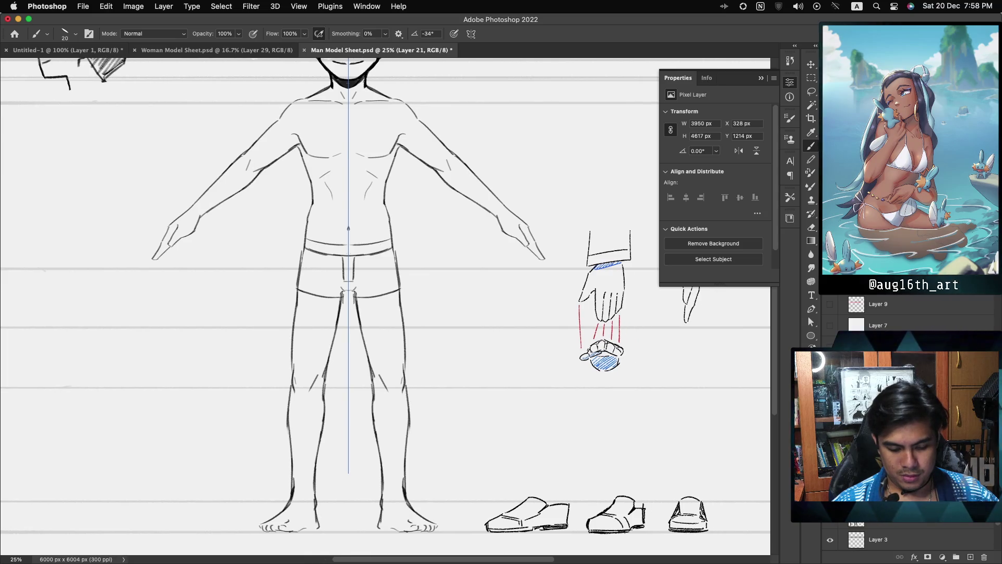
Zoom out to 16.67% to see the whole model sheet and save Man Model Sheet.
key(super+minus)
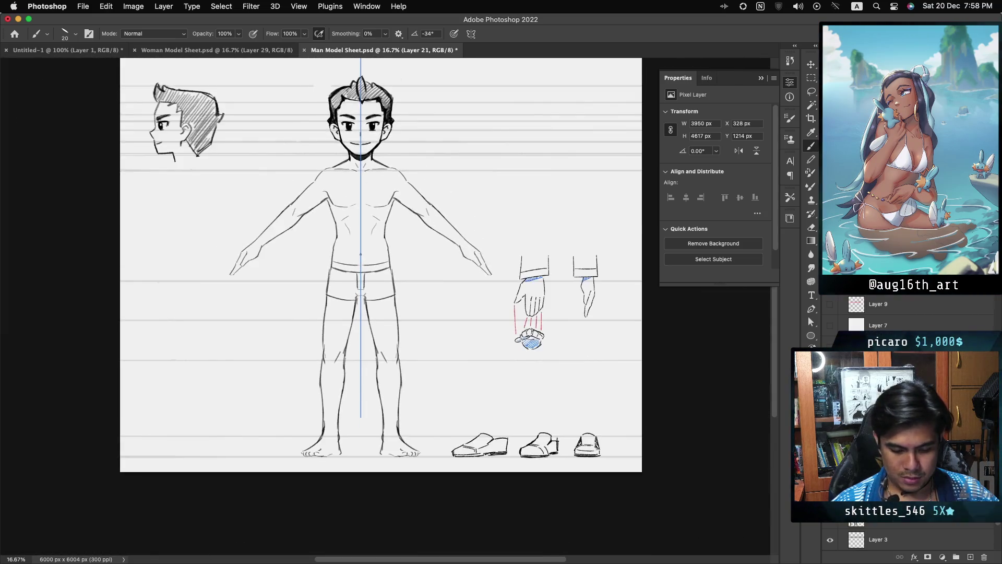
key(super+s)
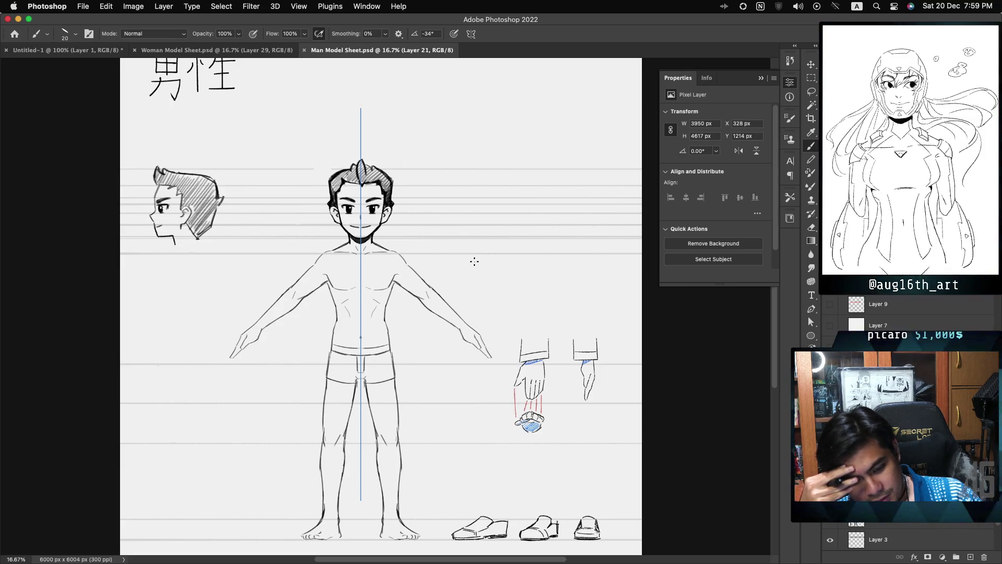
click(272, 50)
key(ctrl+Tab)
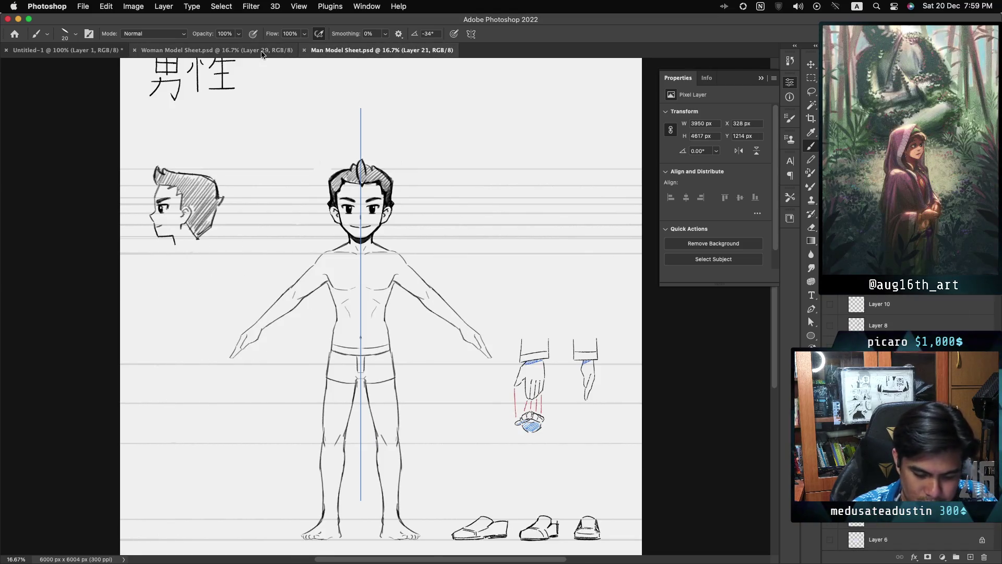
click(241, 50)
key(ctrl+Tab)
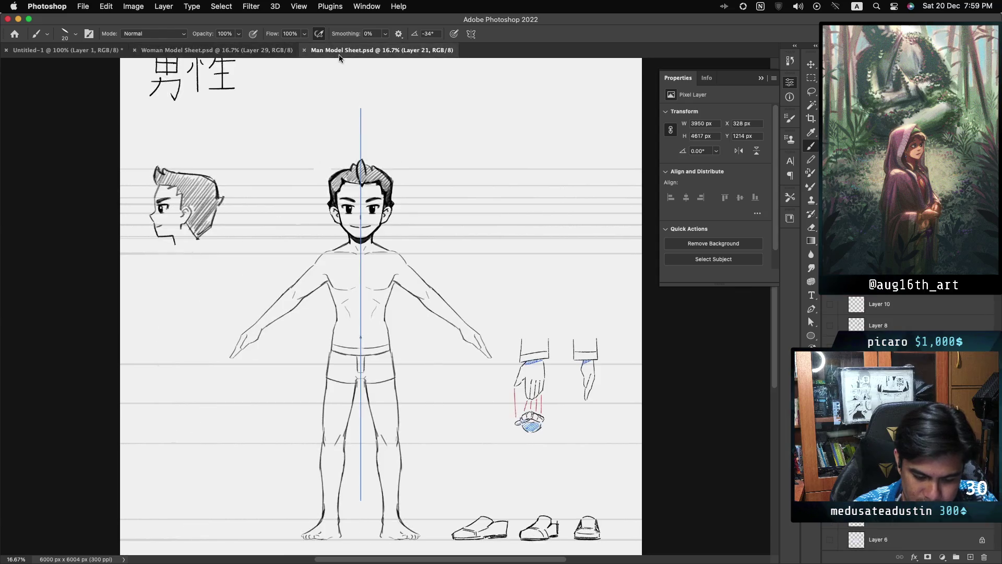
click(264, 51)
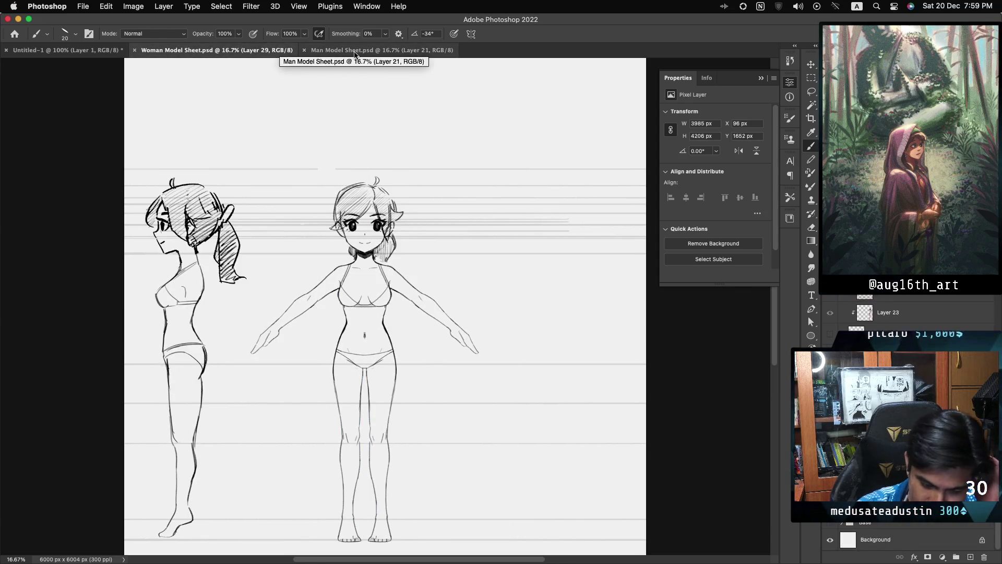
key(ctrl+Tab)
click(266, 50)
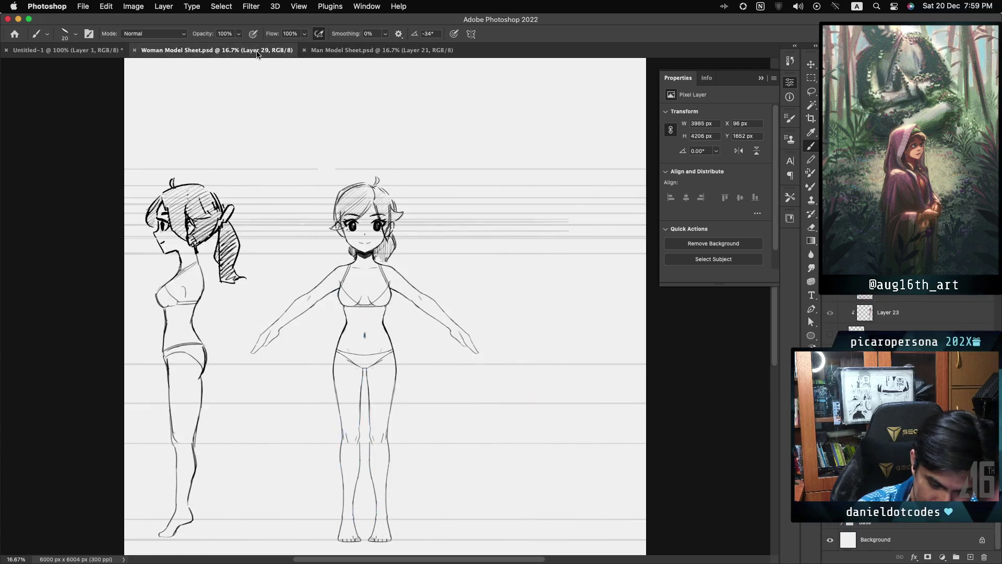
click(368, 51)
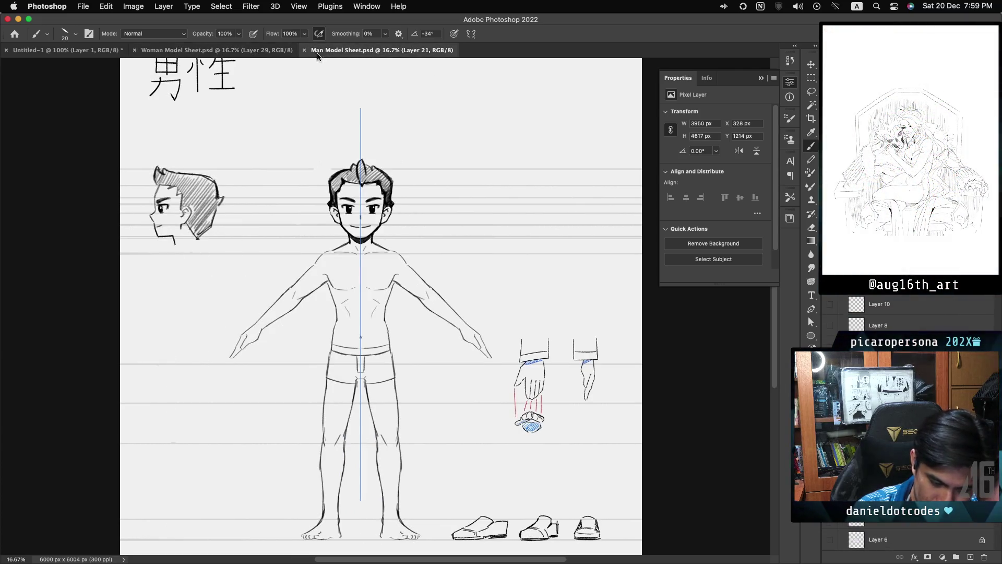
click(264, 50)
click(373, 51)
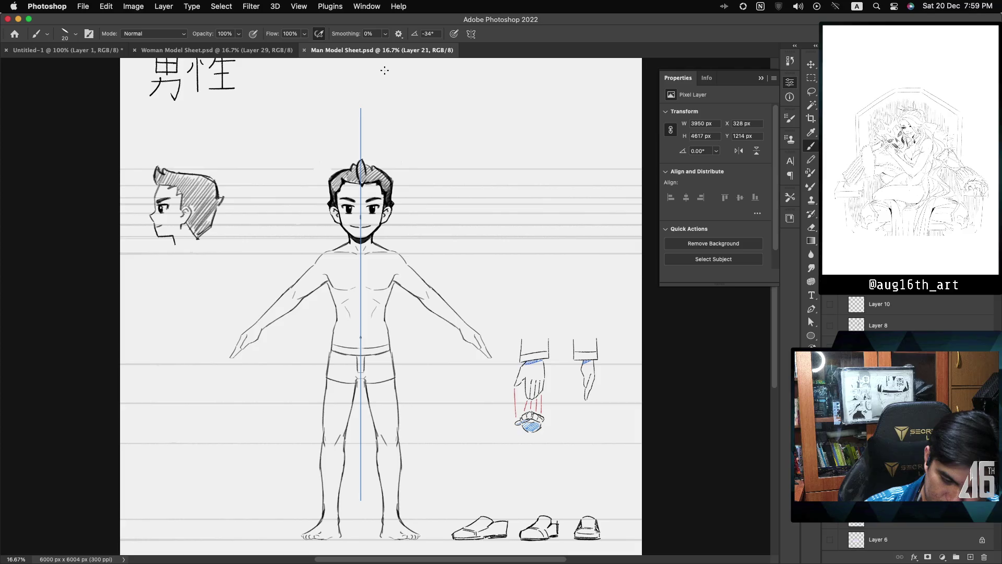
click(258, 52)
click(389, 52)
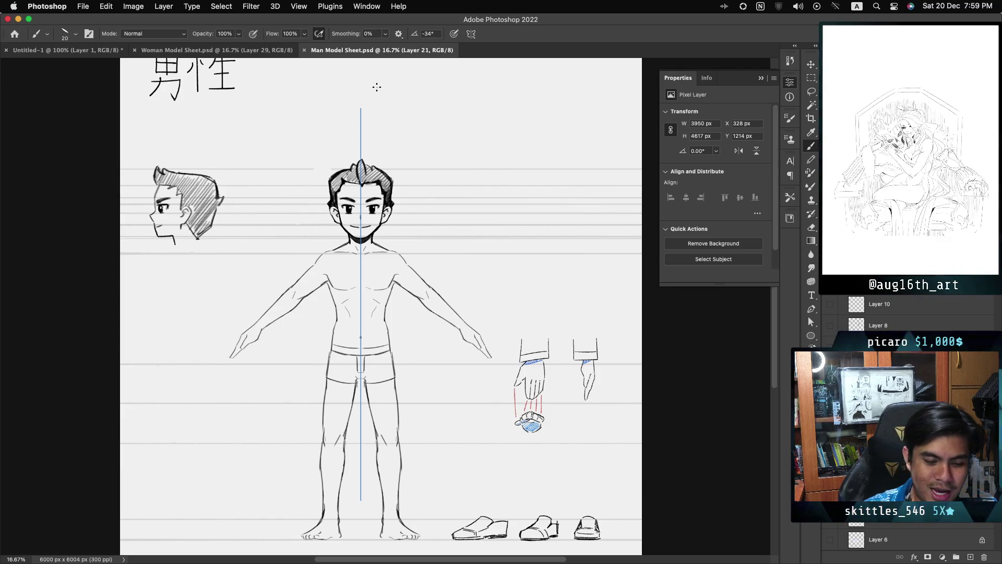
click(295, 51)
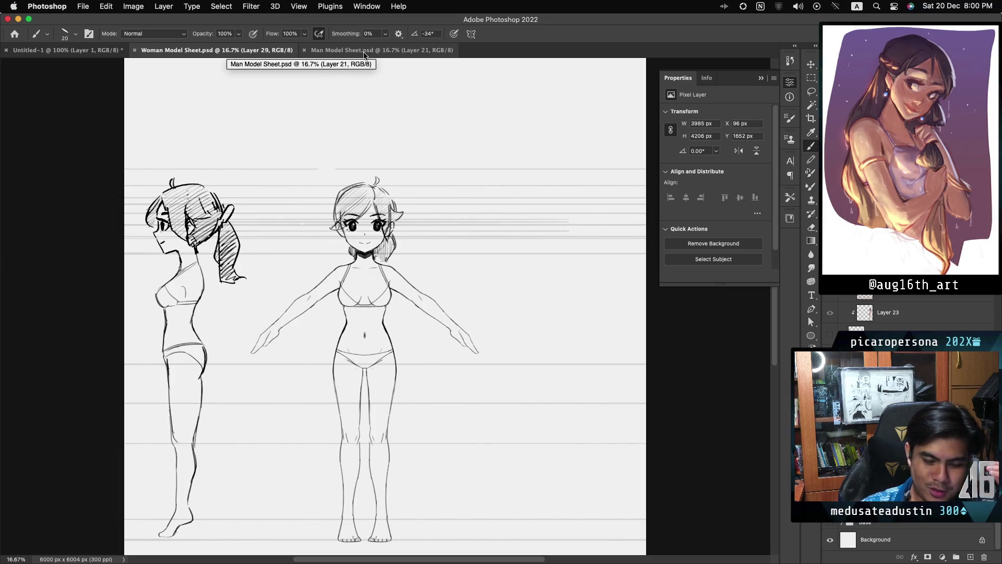
click(401, 50)
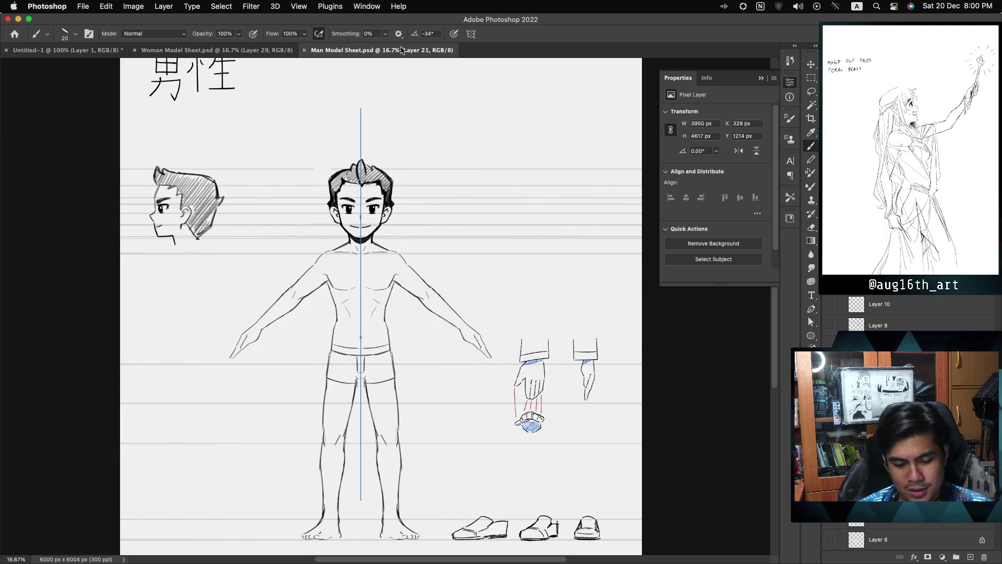
click(256, 52)
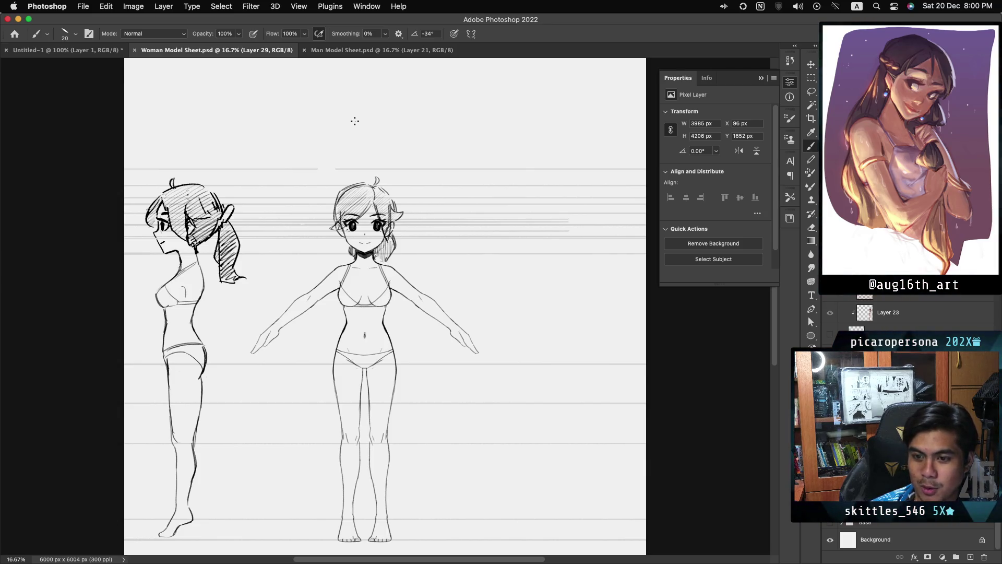
click(412, 50)
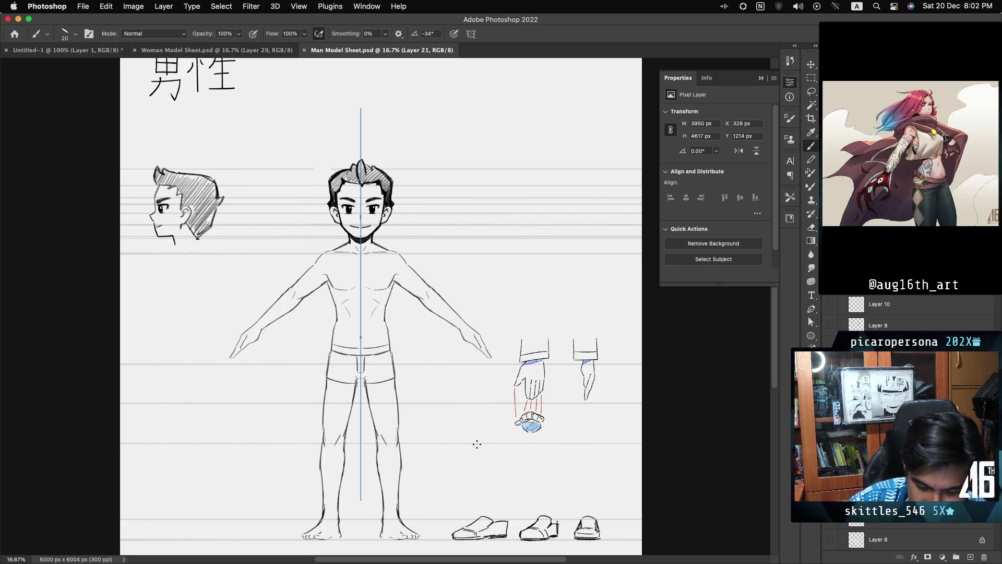
key(ctrl+z)
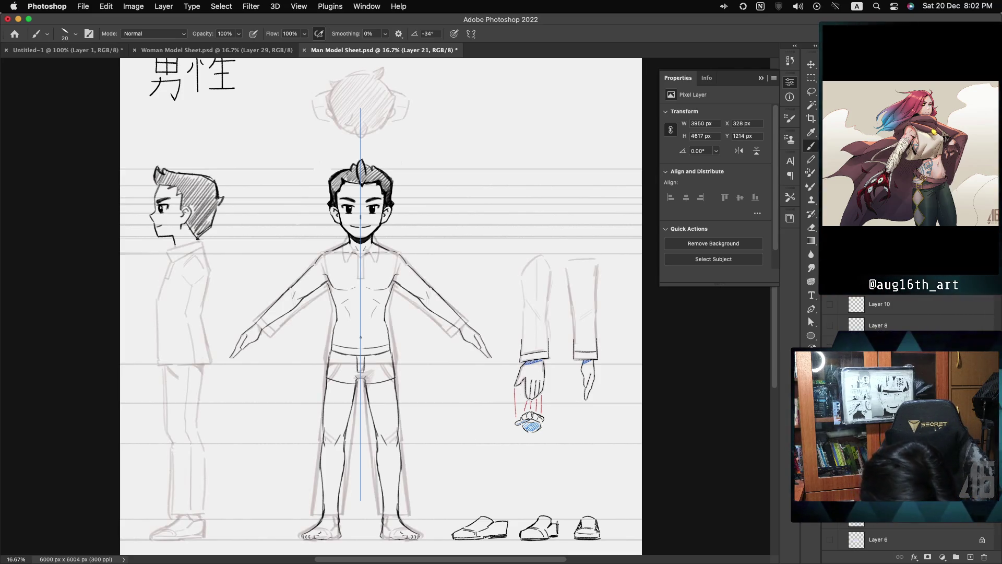
key(ctrl+shift+z)
key(ctrl+z)
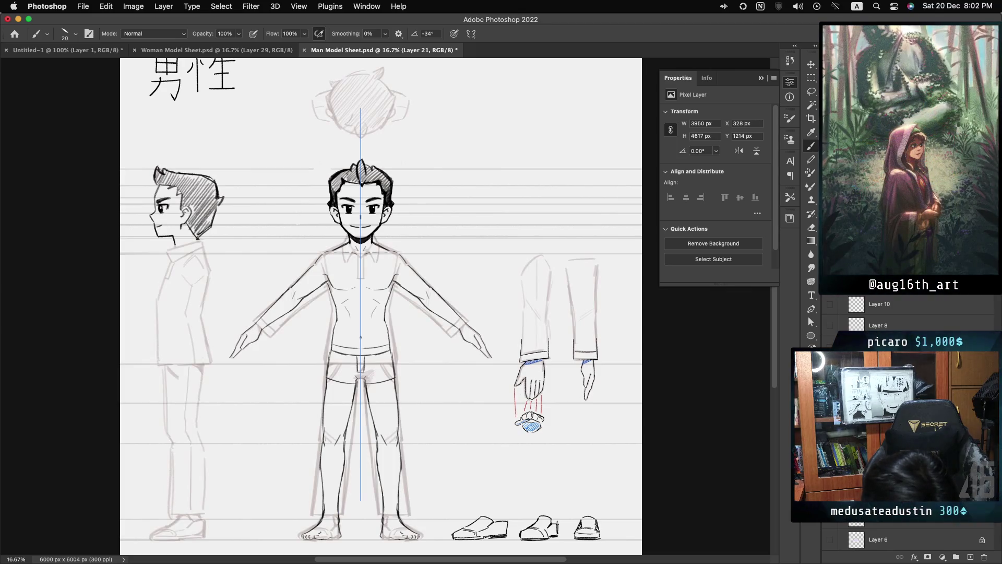
key(ctrl+z)
key(ctrl+shift+z)
key(ctrl+z)
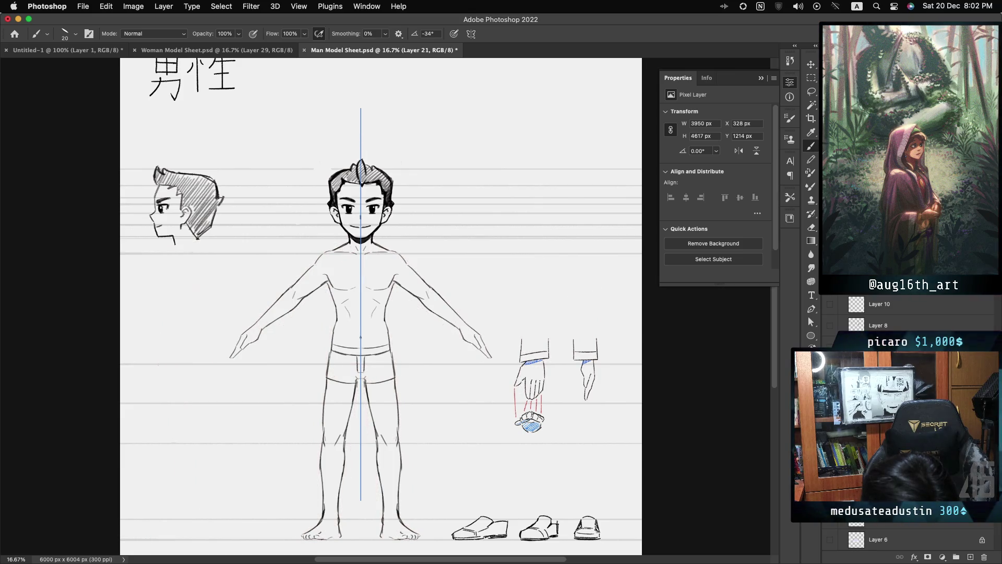
key(ctrl+shift+z)
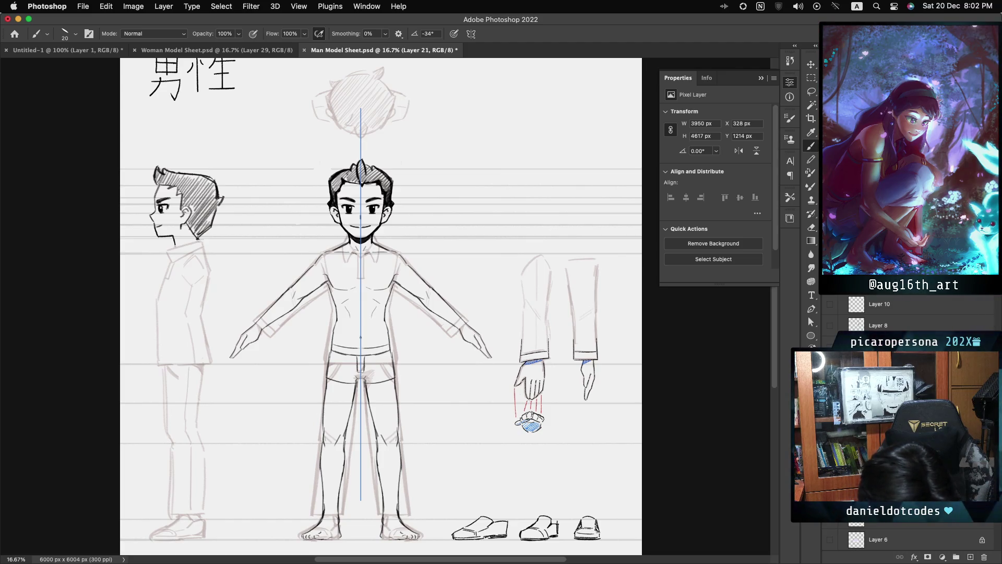
key(ctrl+comma)
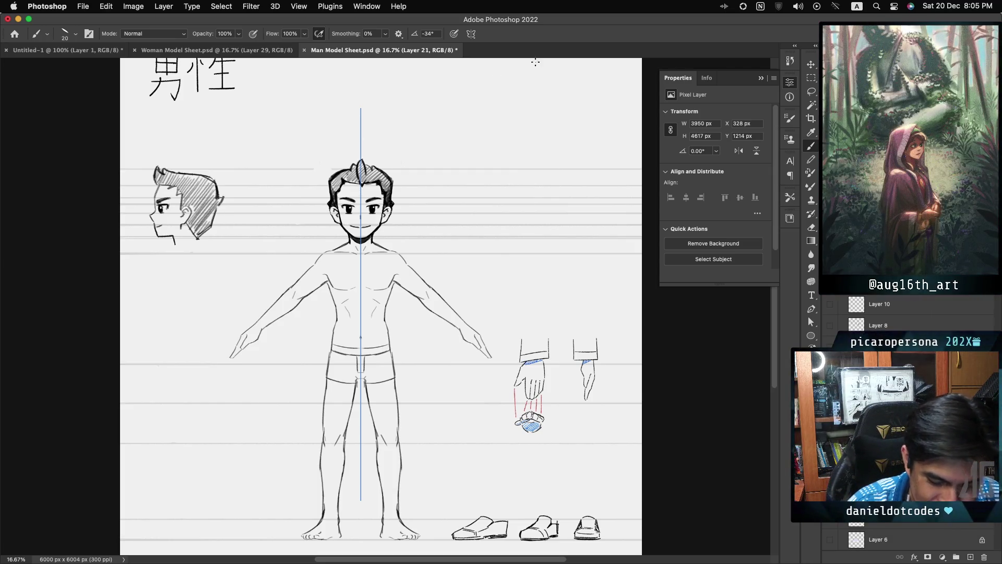
Set symmetry painting to Symmetry Off and show the pink clothing rough sketch.
click(470, 33)
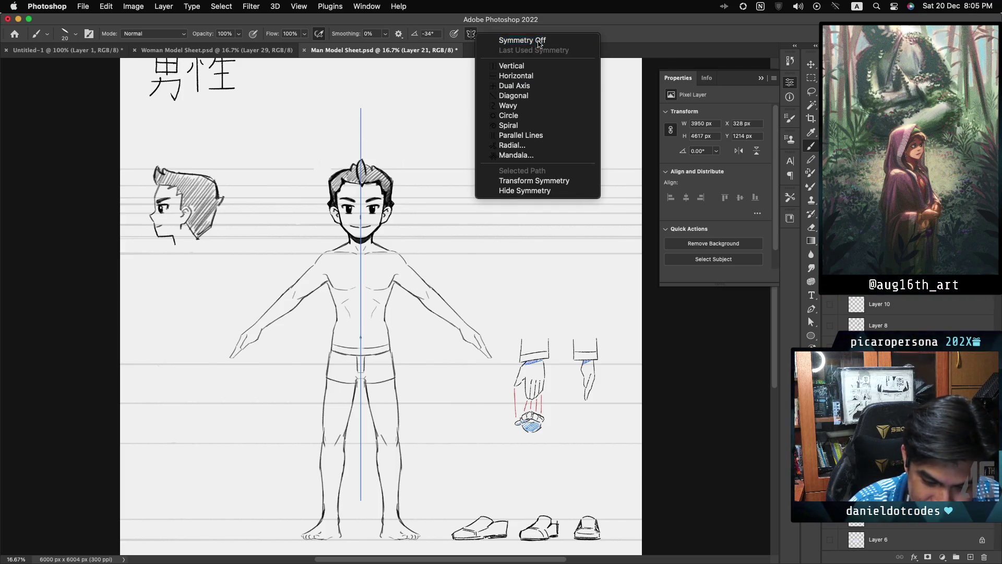
click(527, 40)
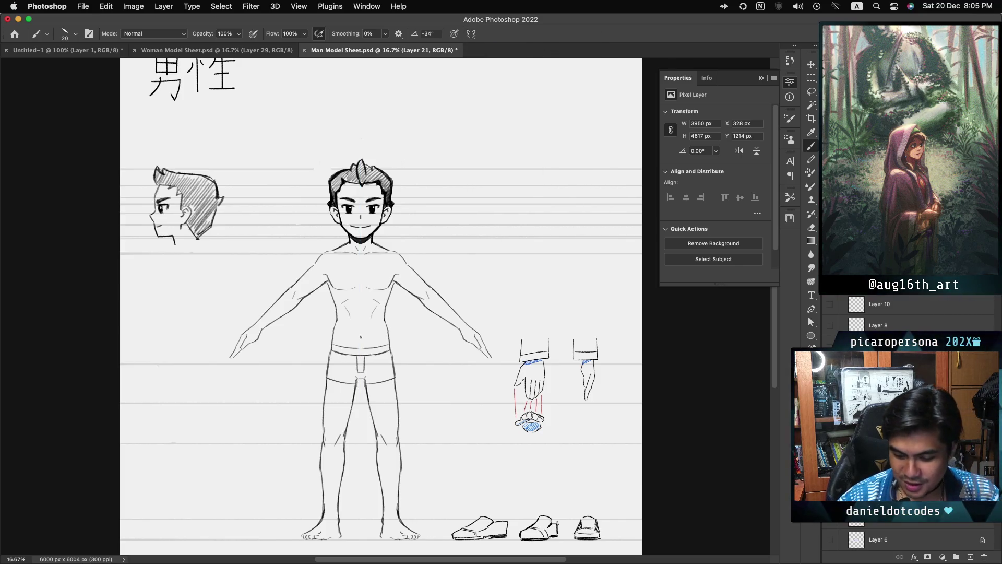
key(ctrl+comma)
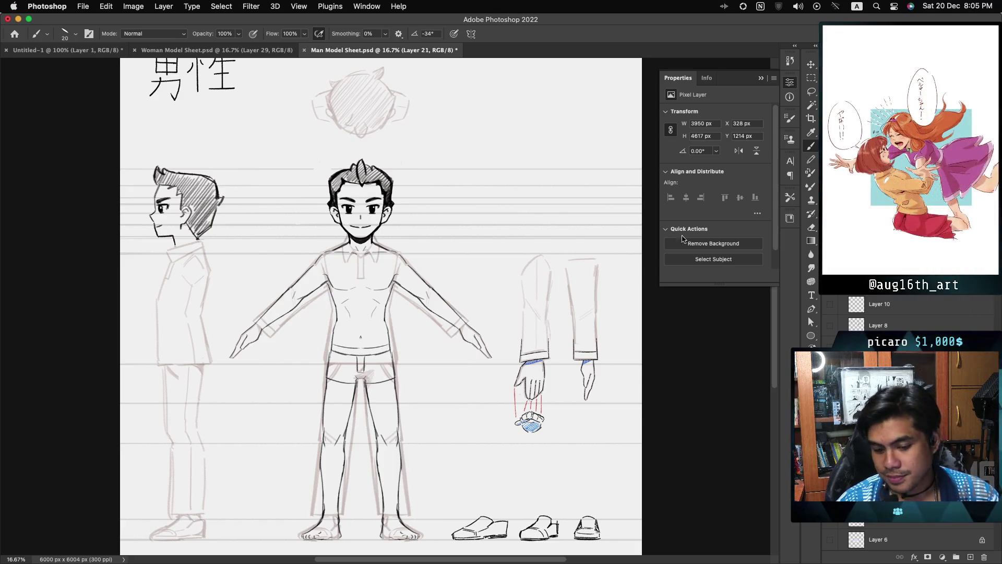
Zoom in on the side figure and ink its collar, back line and chest marks.
key(ctrl+plus)
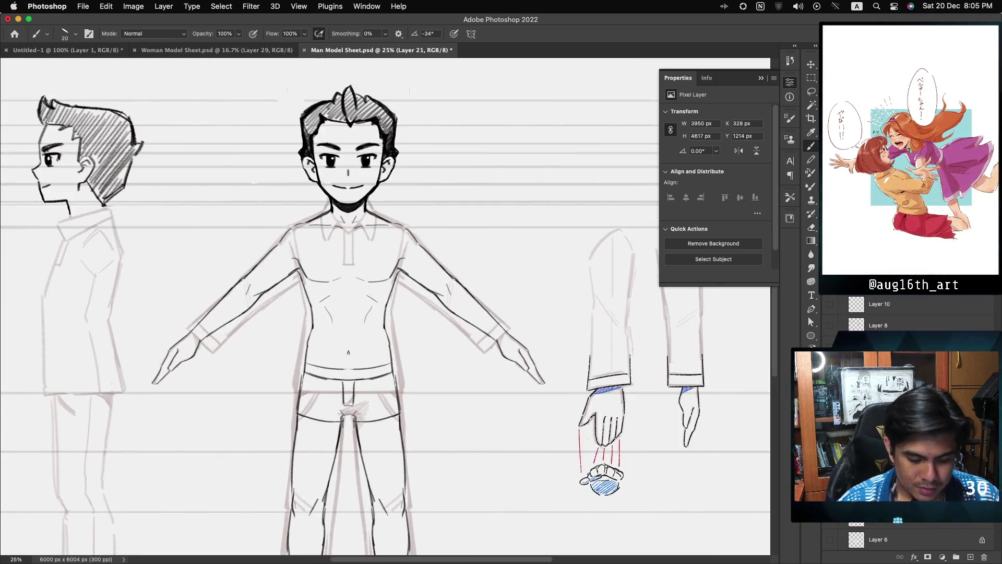
key(ctrl+plus)
scroll(385, 306, up, 3)
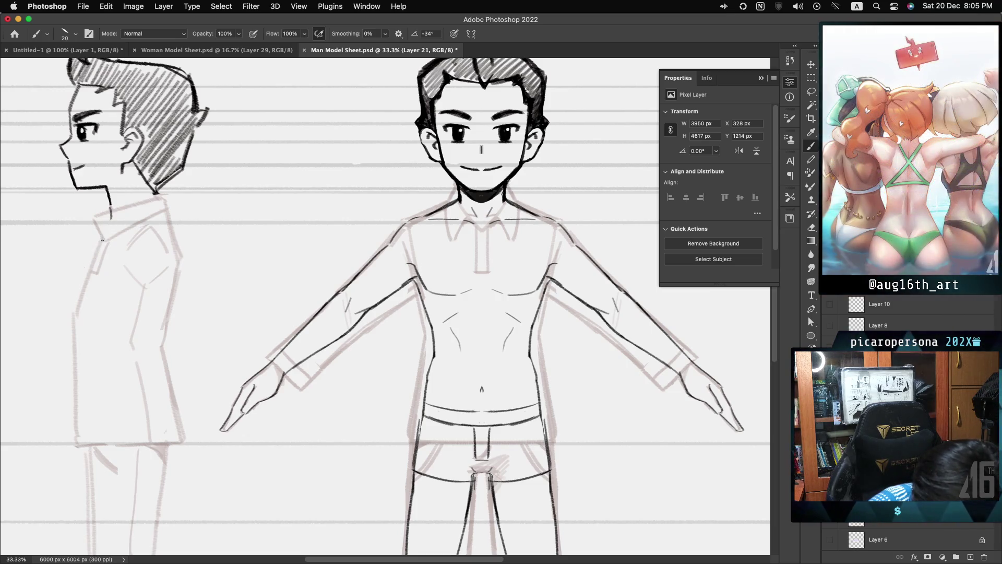
drag(101, 244, 109, 230)
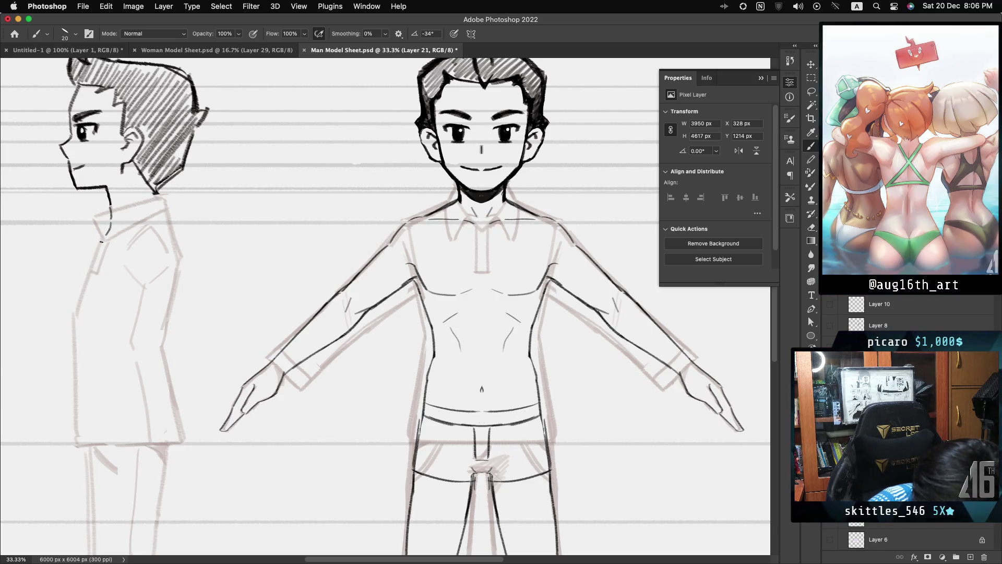
drag(108, 236, 86, 294)
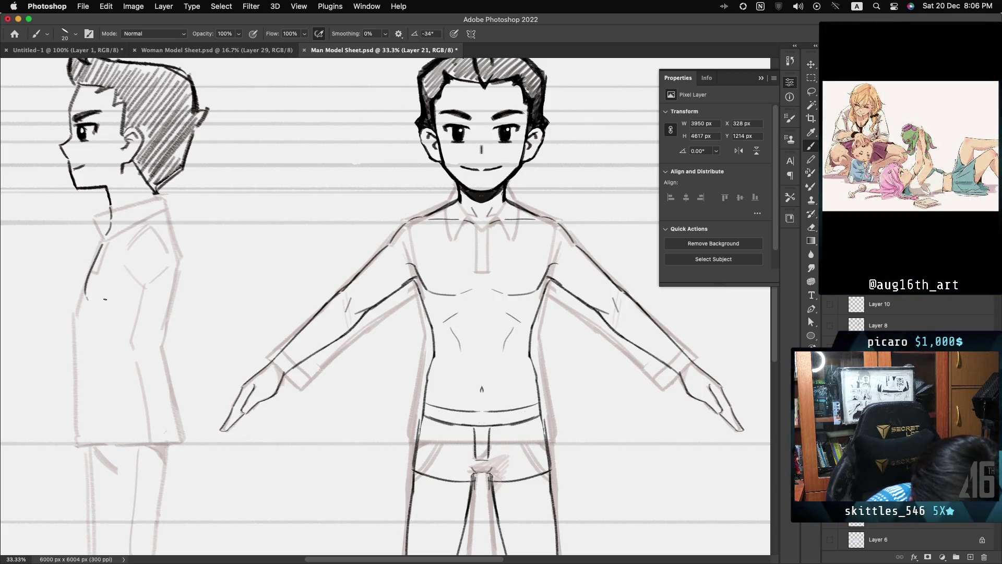
drag(93, 300, 111, 300)
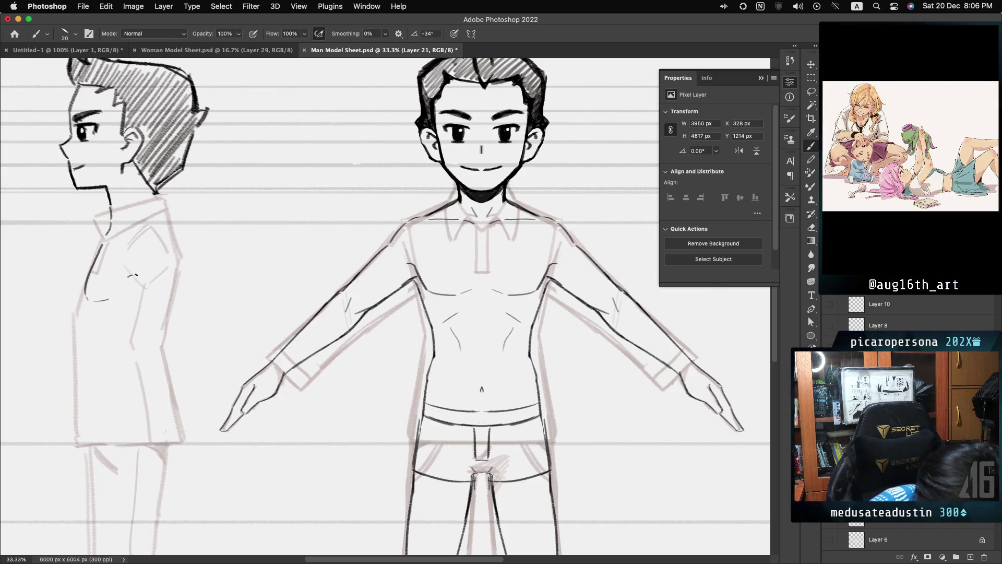
drag(130, 275, 136, 278)
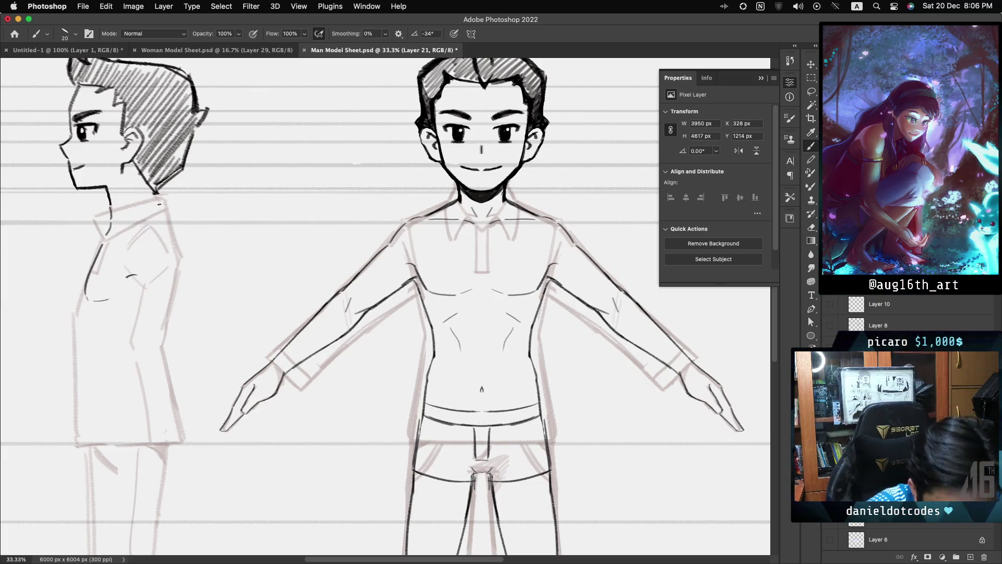
Ink the side figure's shoulder and back line down from the neck, redoing poor strokes.
drag(157, 195, 159, 210)
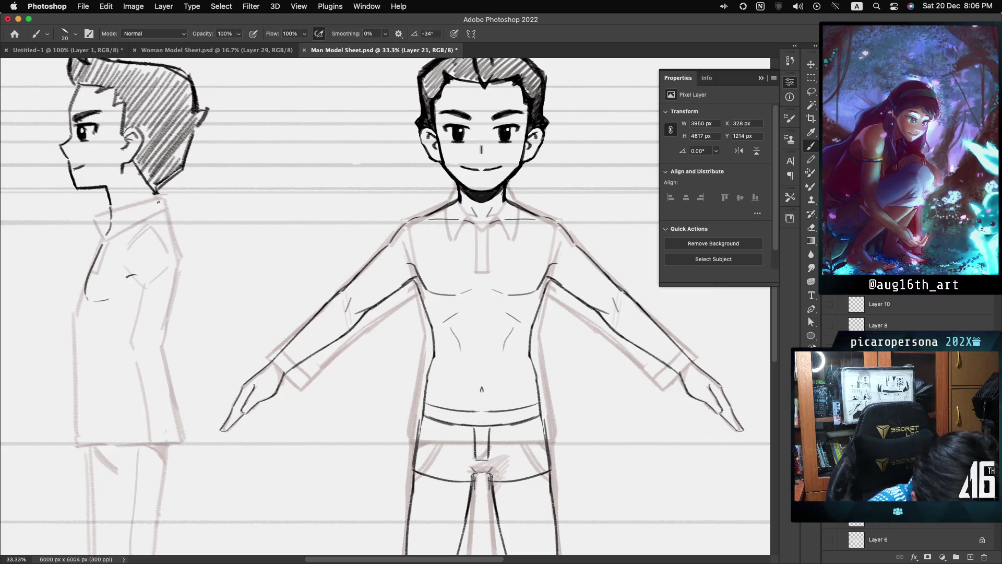
key(super+z)
drag(162, 217, 170, 251)
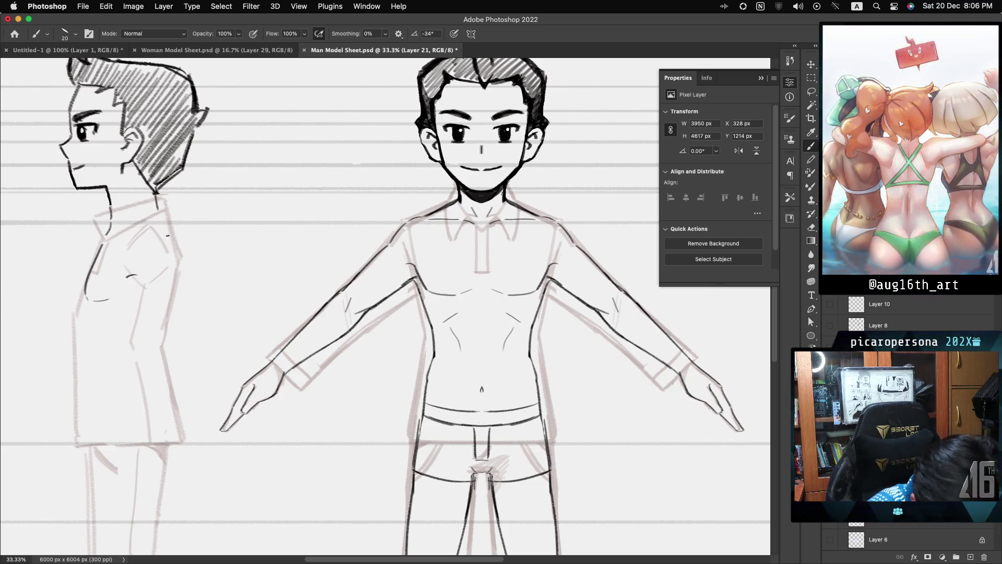
key(super+z)
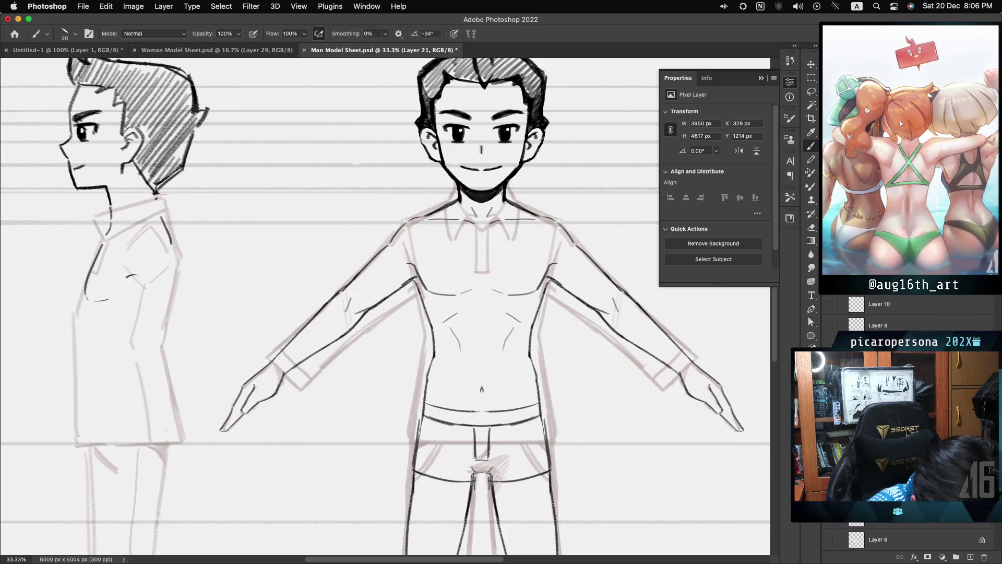
drag(157, 194, 168, 238)
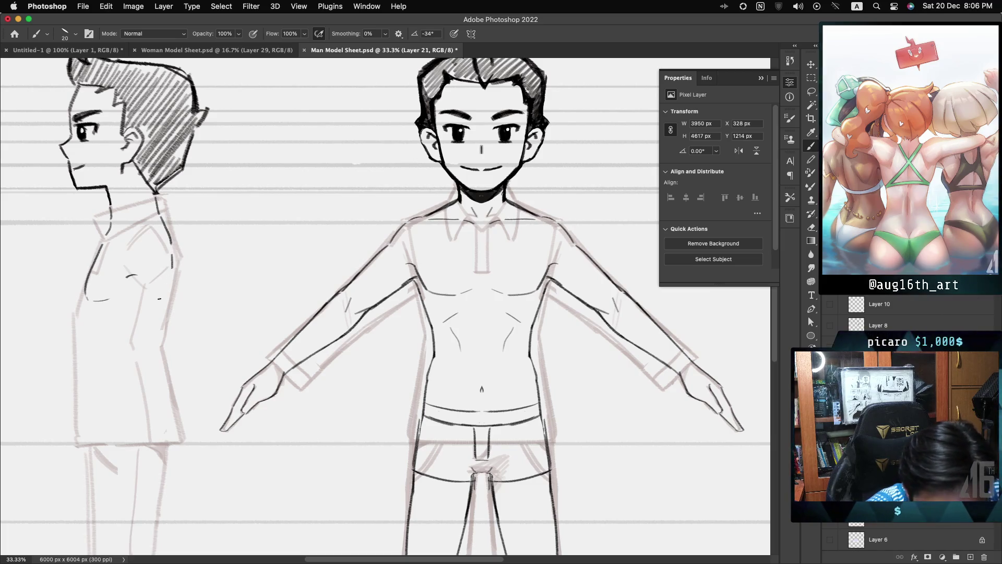
drag(171, 278, 155, 331)
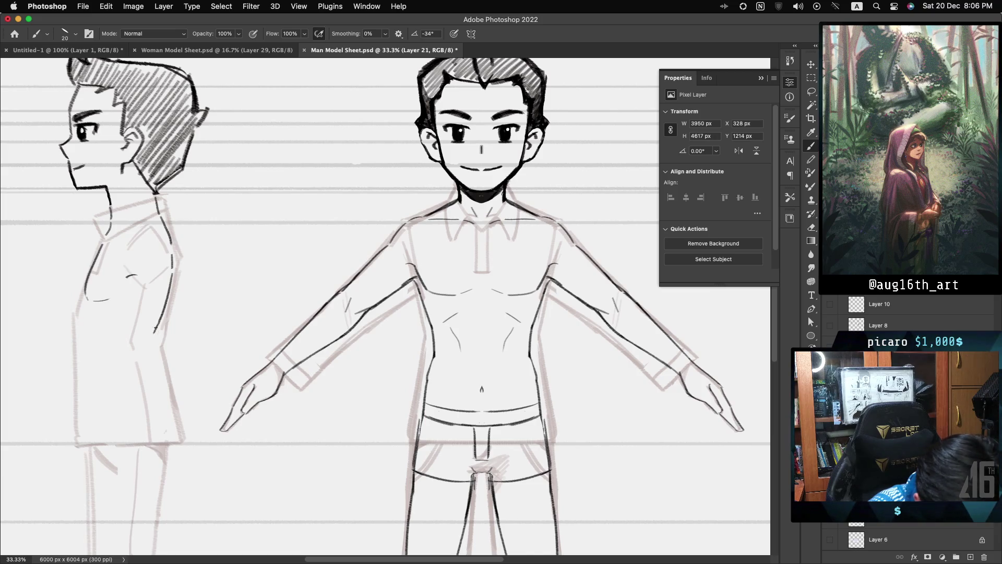
drag(158, 325, 154, 358)
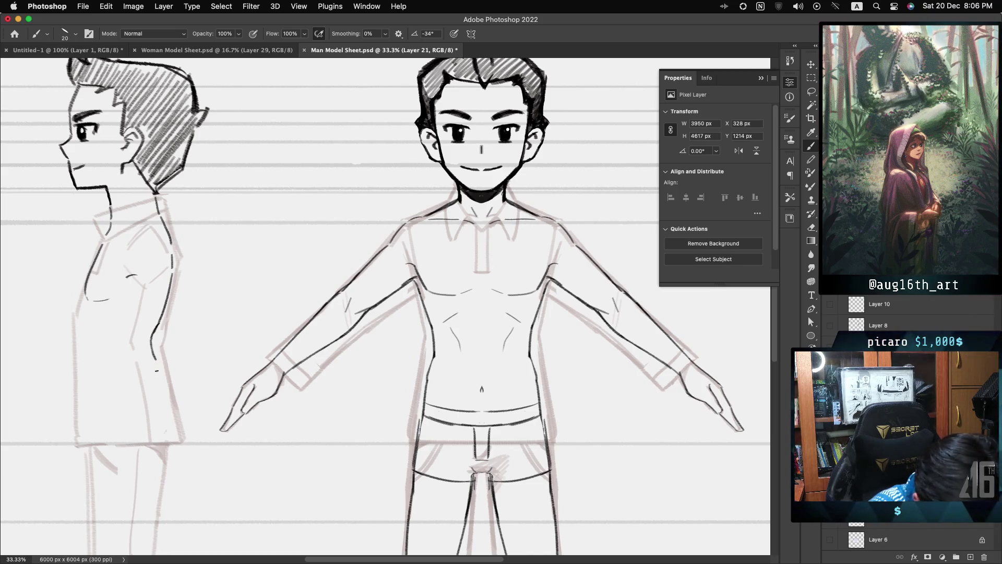
key(ctrl+z)
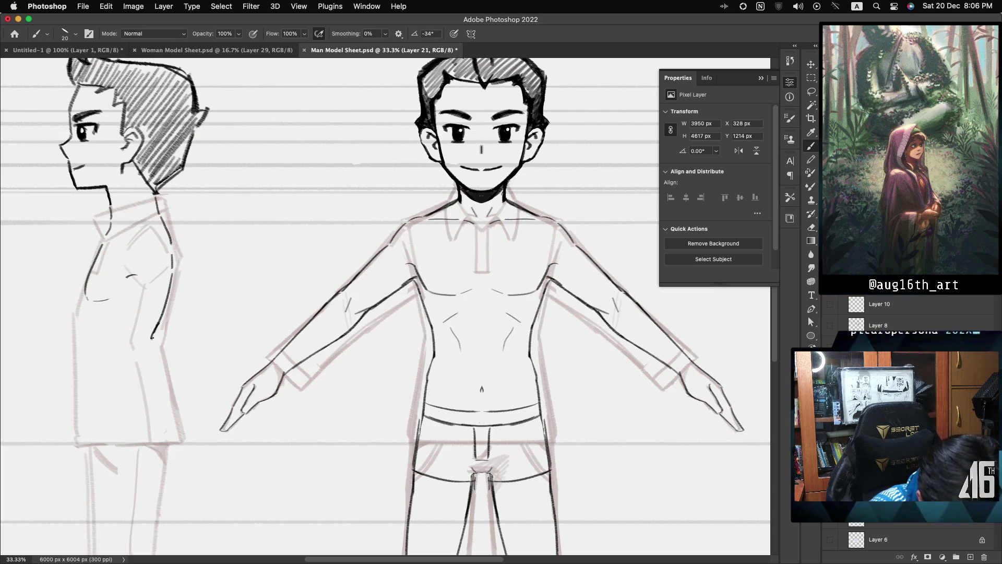
drag(152, 338, 168, 414)
key(ctrl+z)
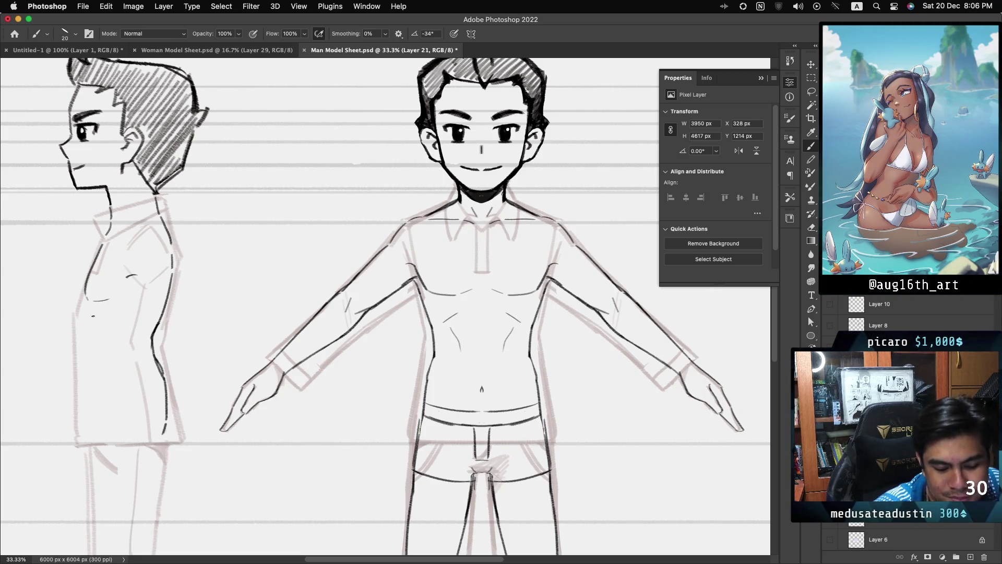
Redraw the side figure's chest contour down to the lower torso.
drag(93, 308, 94, 329)
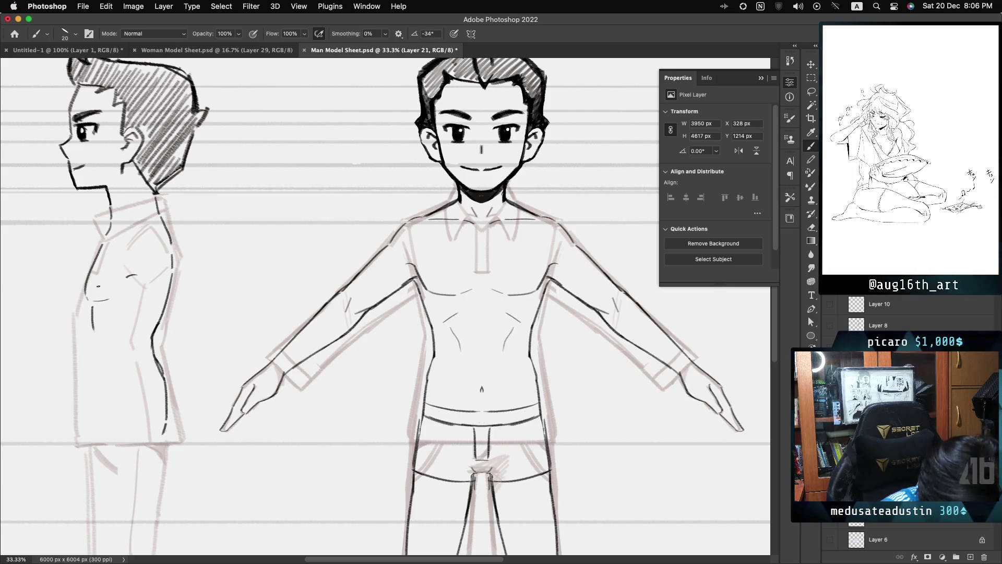
key(cmd+z)
drag(93, 277, 88, 303)
key(cmd+z)
drag(102, 247, 86, 296)
click(96, 343)
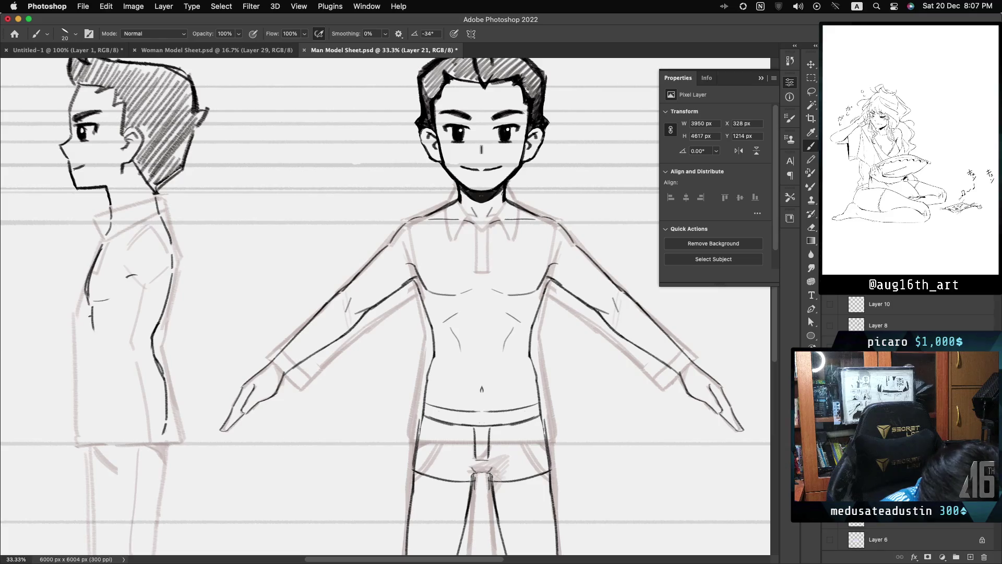
drag(94, 330, 94, 384)
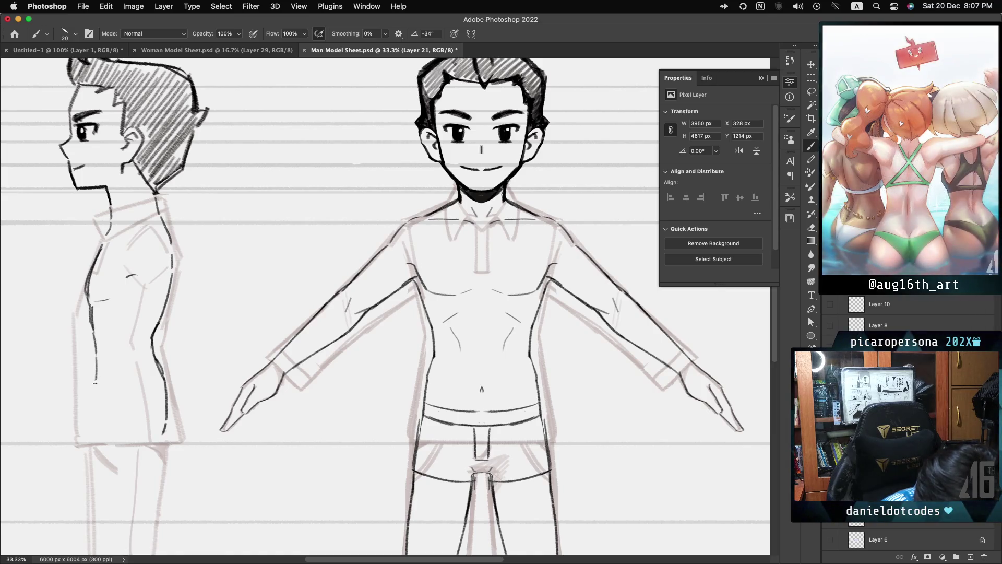
key(cmd+z)
drag(96, 359, 95, 386)
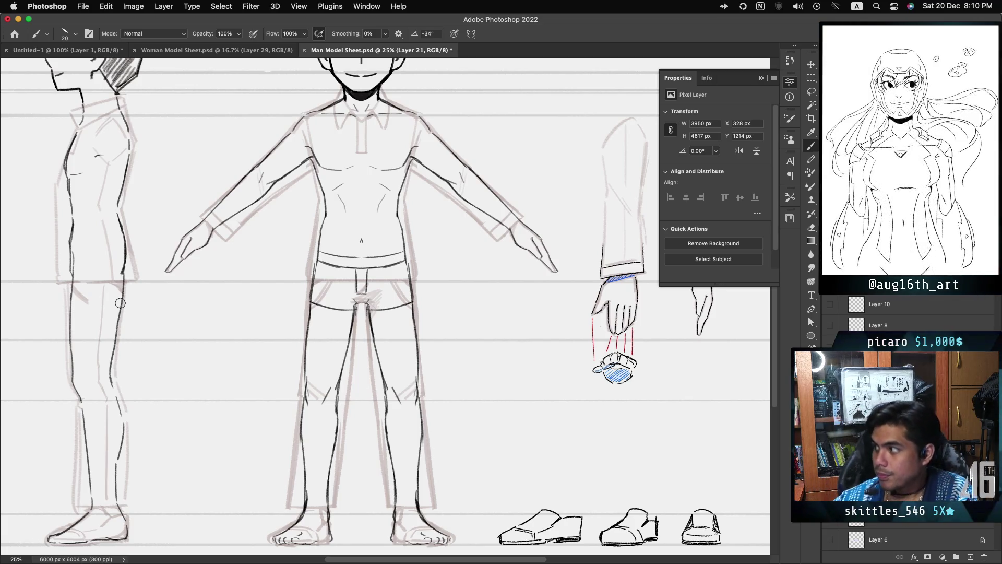
Scroll the canvas up to keep inking the figures' trouser legs.
scroll(120, 302, up, 3)
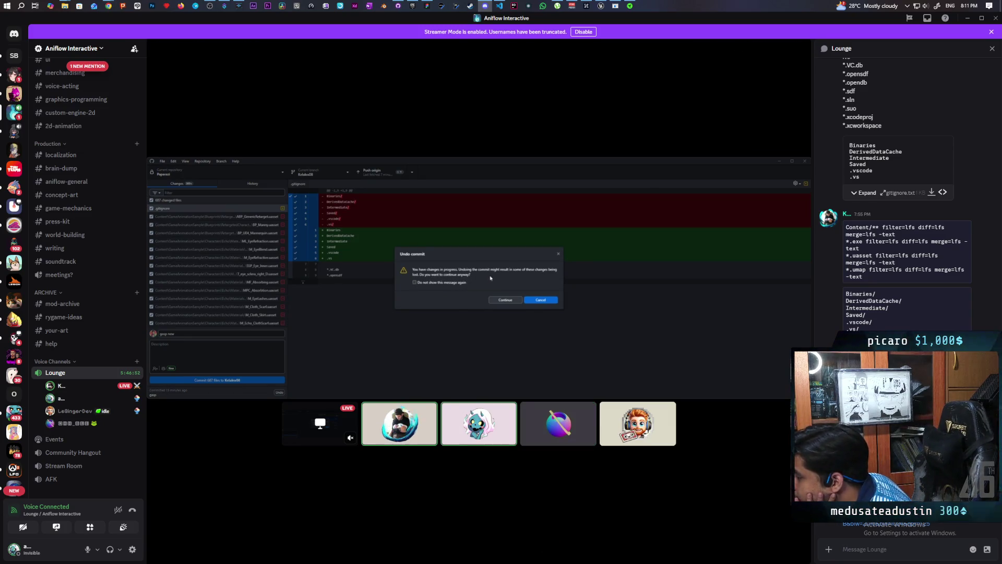
mouse_move(228, 299)
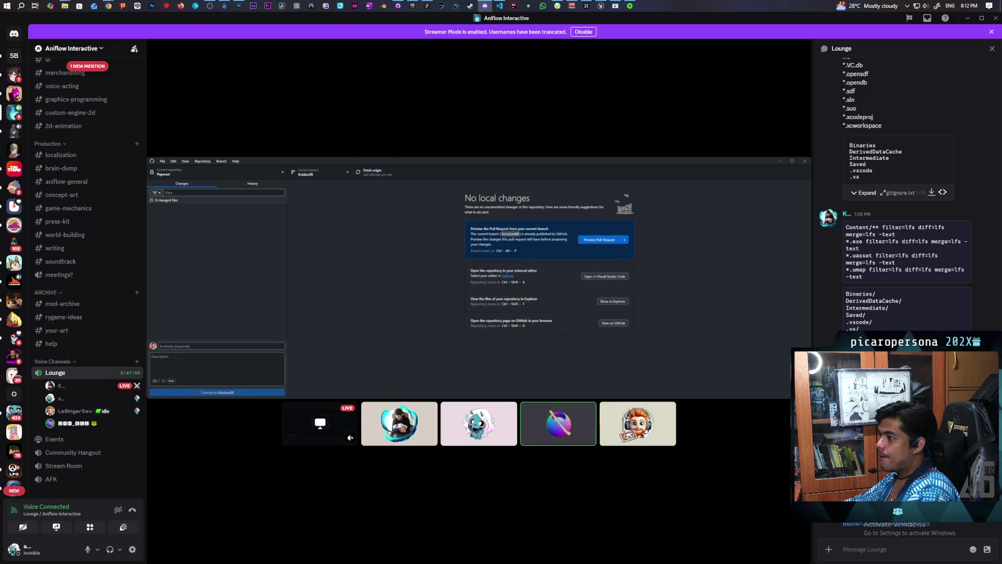
Return from the Discord call to the Man Model Sheet canvas in Photoshop.
mouse_move(379, 295)
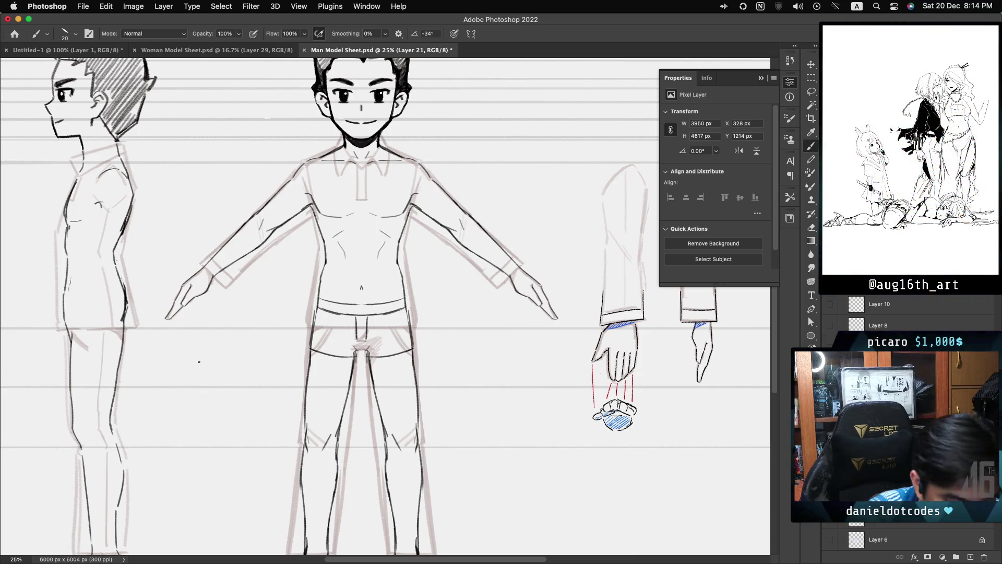
Save the sheet, zoom out, and try a waistband line across the side figure.
key(super+s)
key(super+minus)
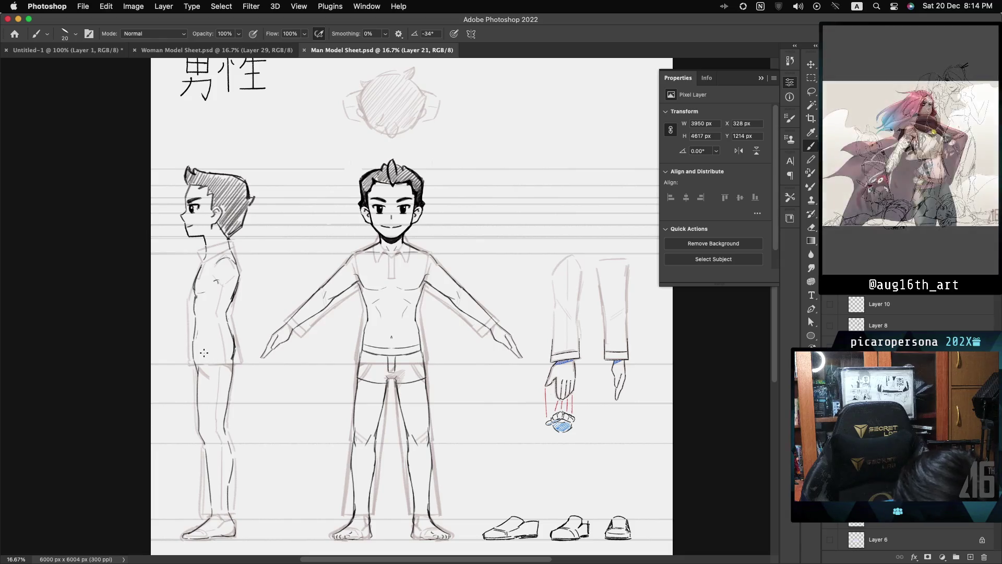
drag(193, 345, 233, 342)
key(super+z)
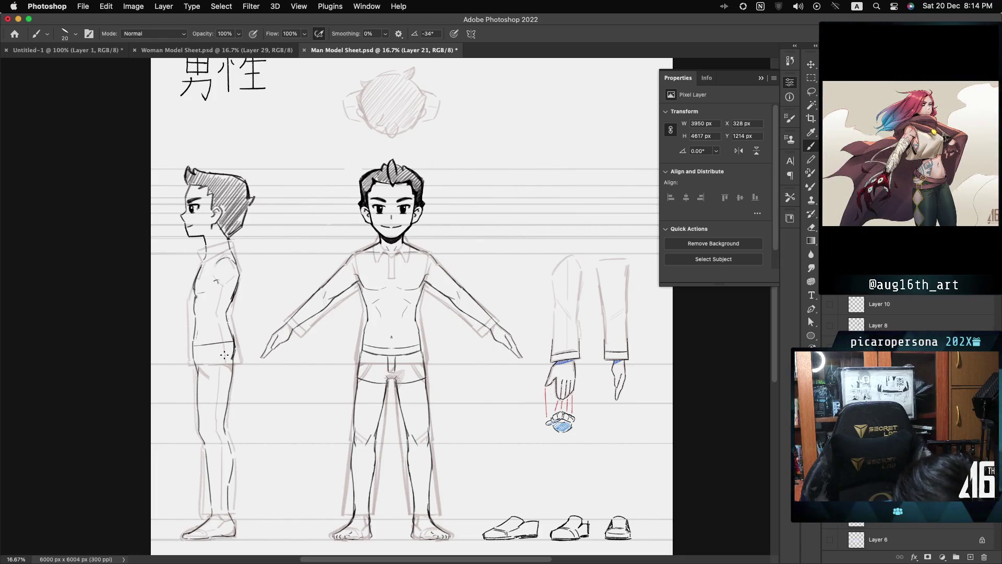
drag(192, 344, 233, 340)
key(super+z)
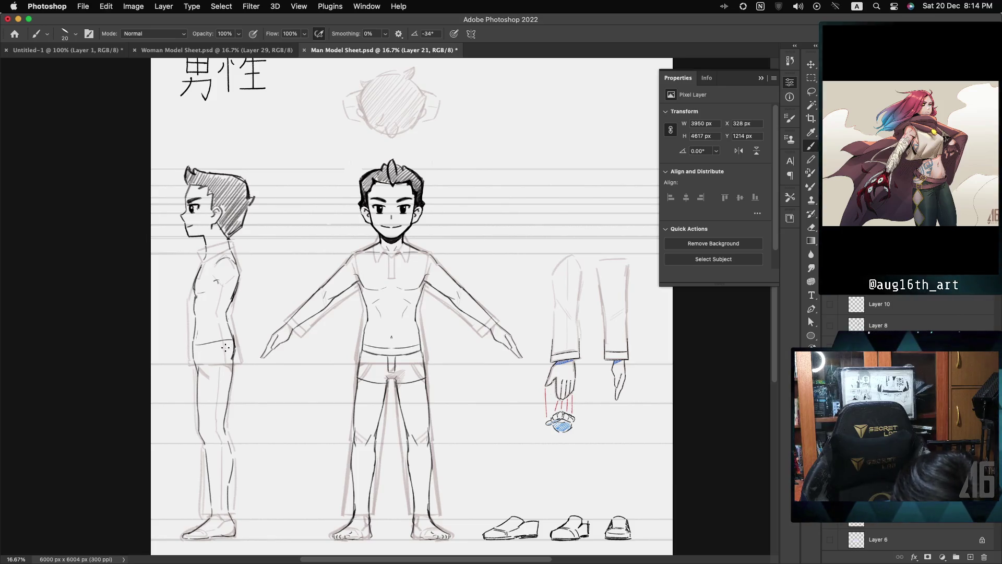
Ink the side figure's upper-leg line, waistline and a leg stroke, saving Man Model Sheet.psd.
drag(197, 376, 227, 374)
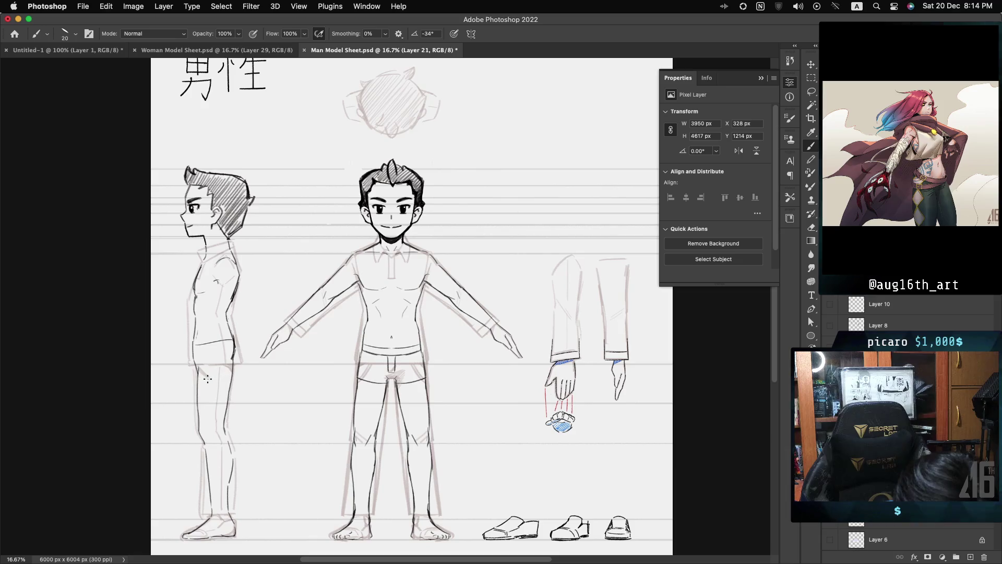
drag(207, 376, 233, 375)
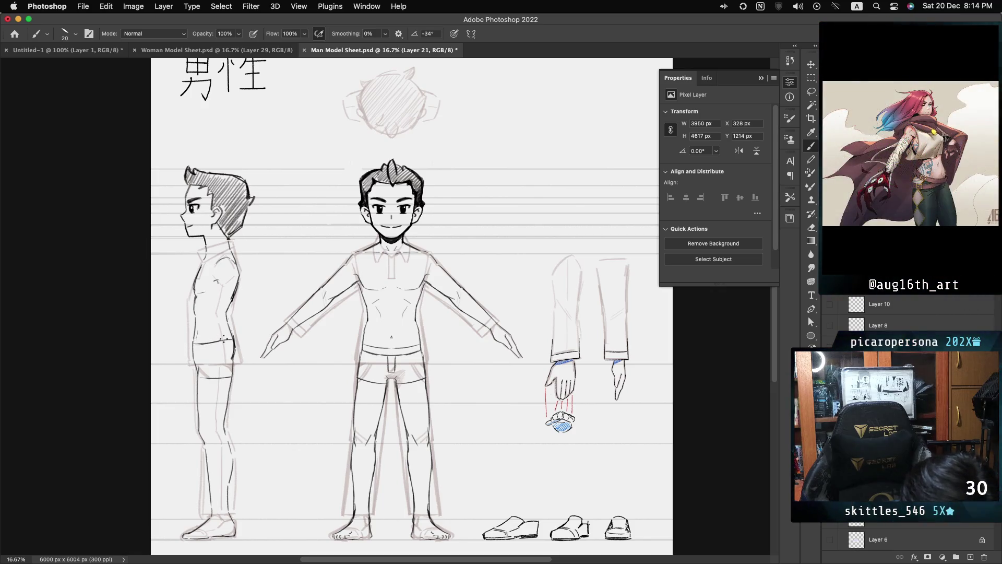
drag(194, 343, 221, 346)
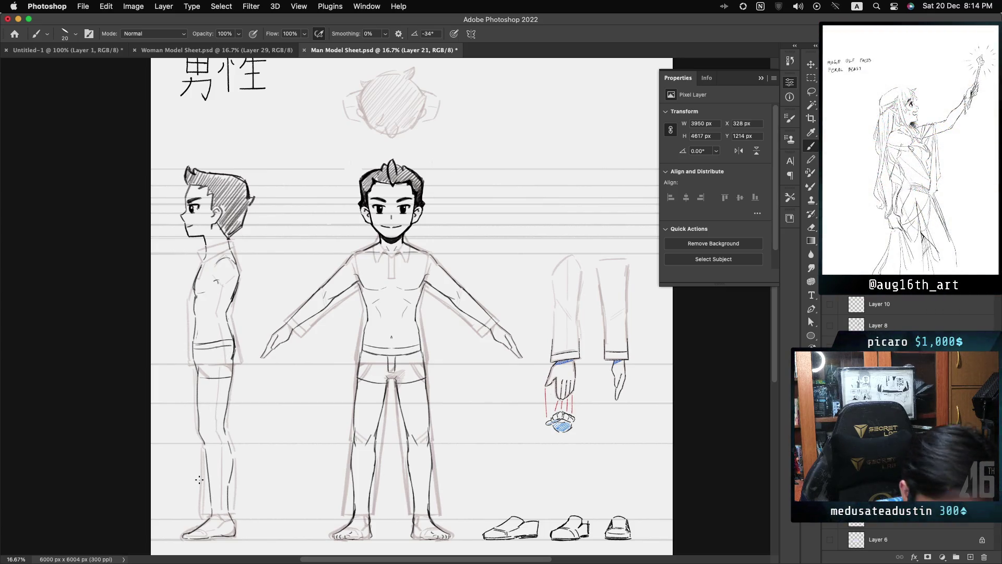
key(super+s)
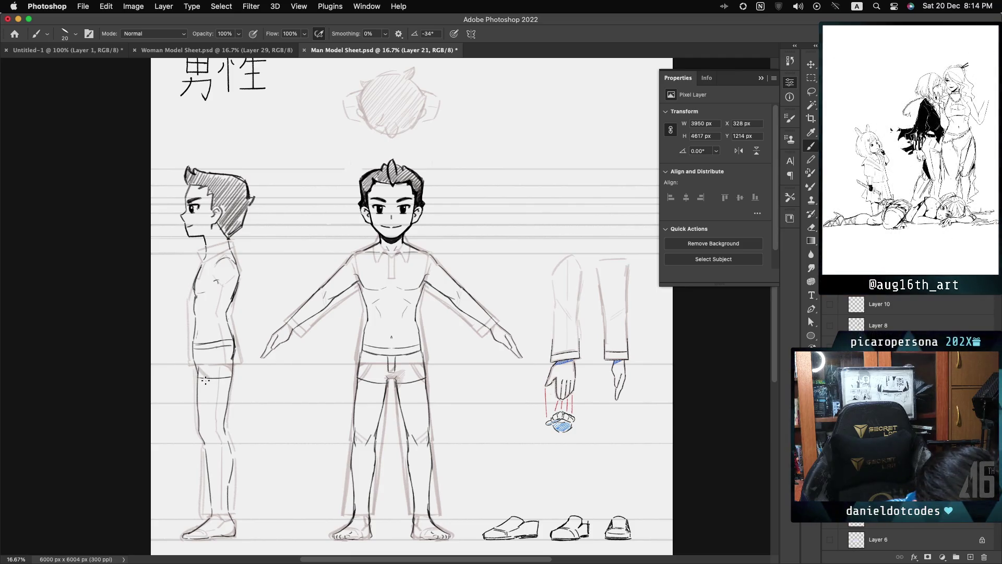
drag(197, 377, 209, 457)
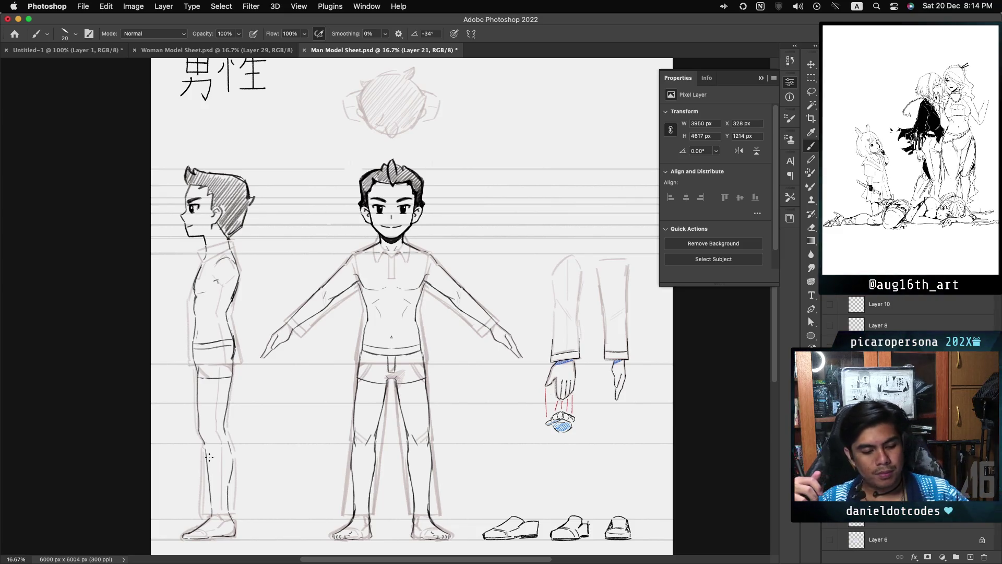
key(super+s)
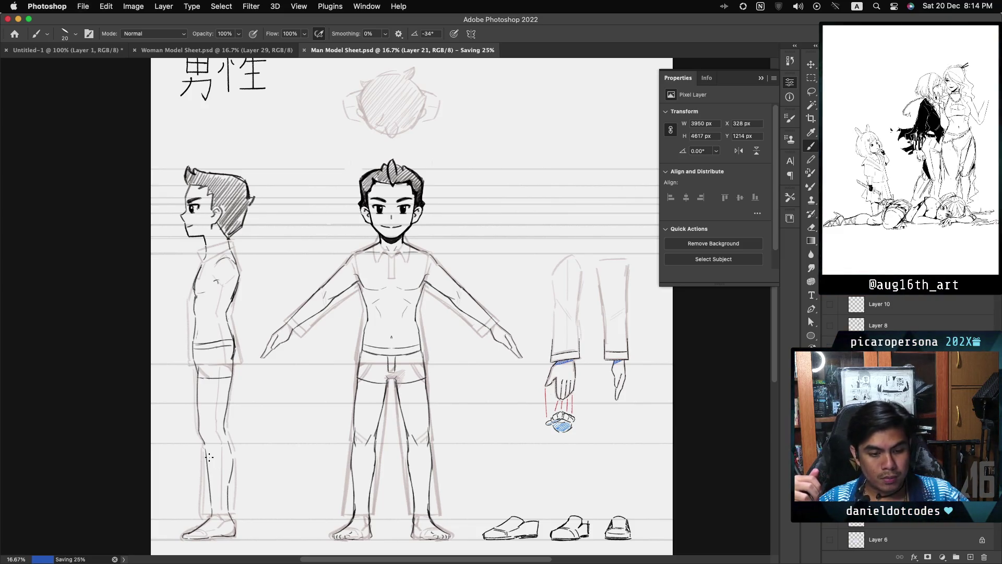
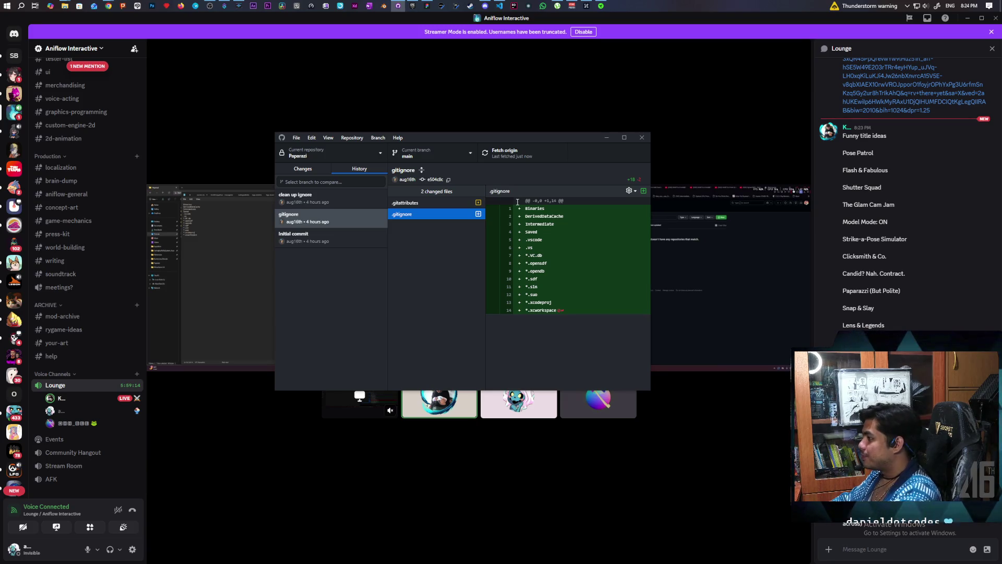
Compare the .gitattributes and .gitignore diffs, then switch to the MPlayerConnects branch.
click(518, 206)
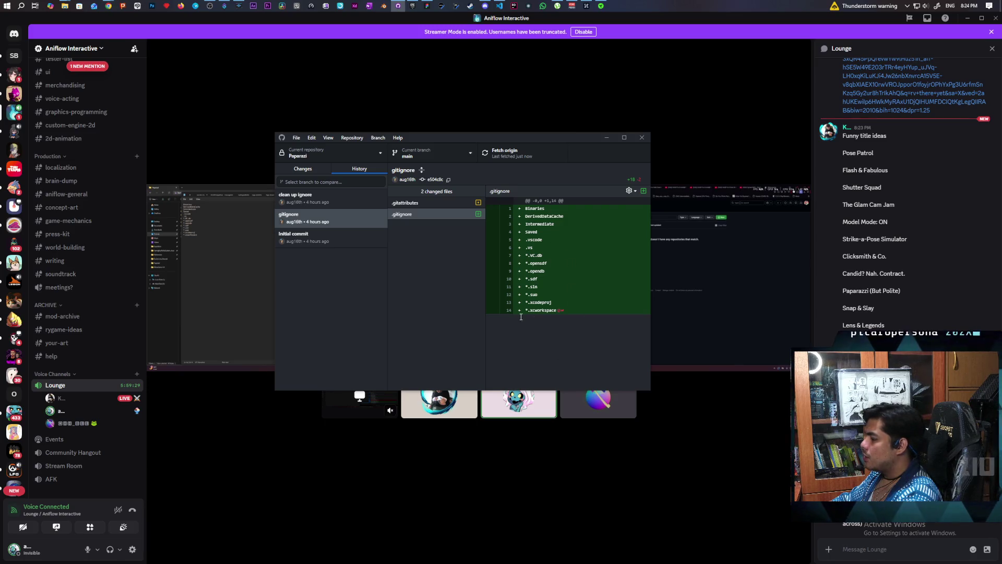
click(418, 203)
click(417, 217)
click(417, 202)
click(418, 215)
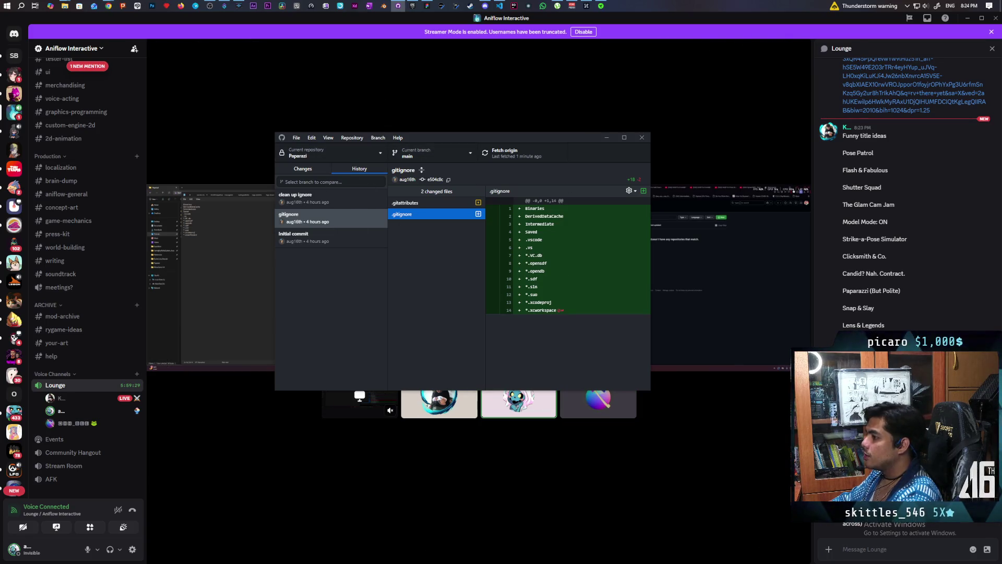
click(436, 152)
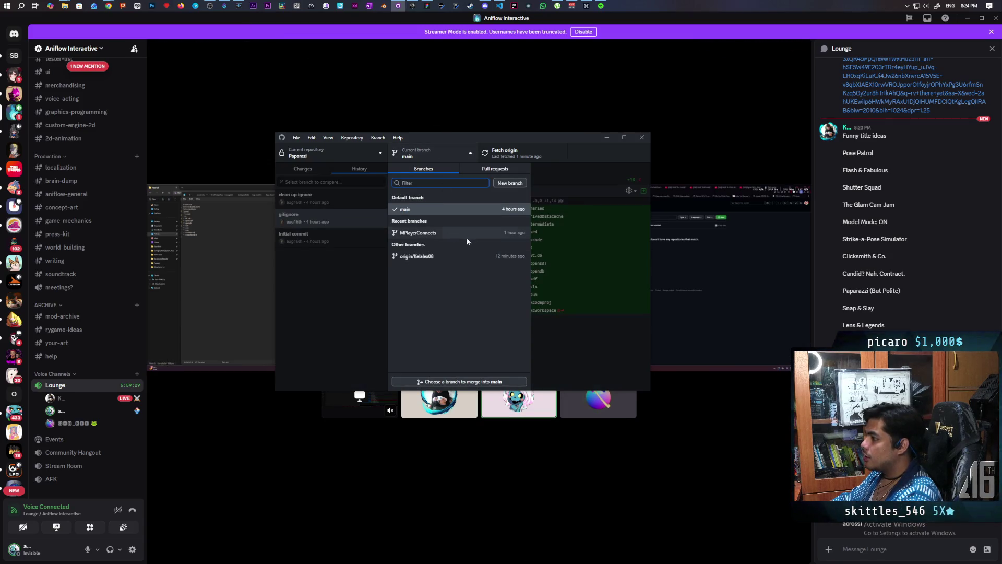
click(433, 233)
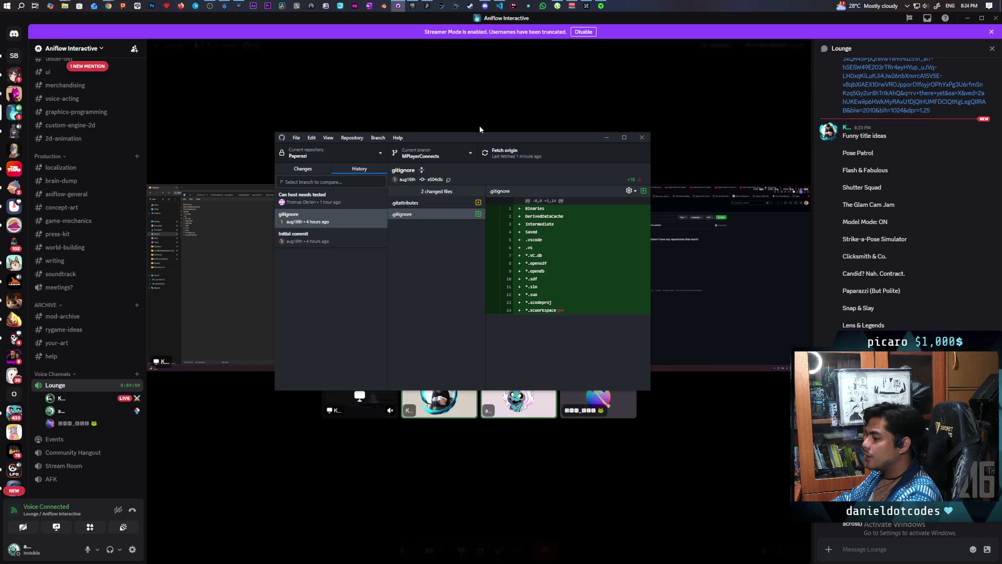
Show the 'Can host needs tested' commit's Config\DefaultEngine.ini diff and scroll its 740 changed files.
click(318, 199)
click(435, 213)
scroll(439, 314, down, 1)
scroll(440, 314, down, 10)
drag(482, 226, 480, 405)
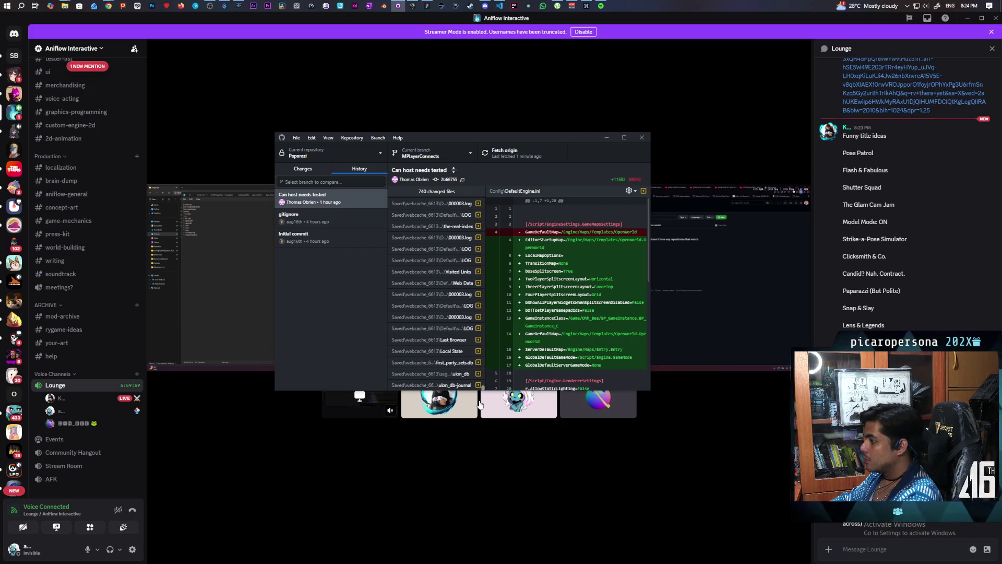
scroll(464, 222, up, 15)
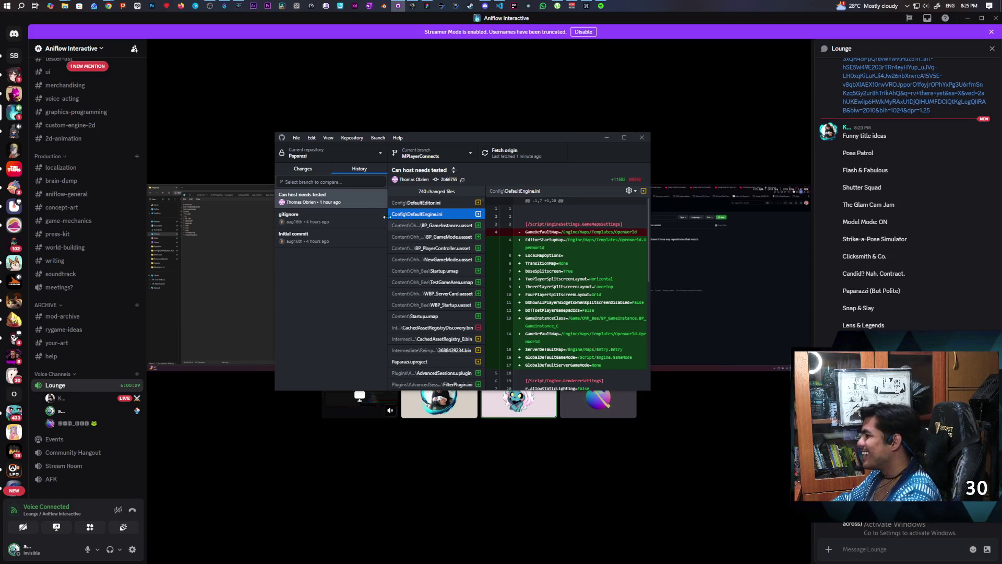
right_click(353, 203)
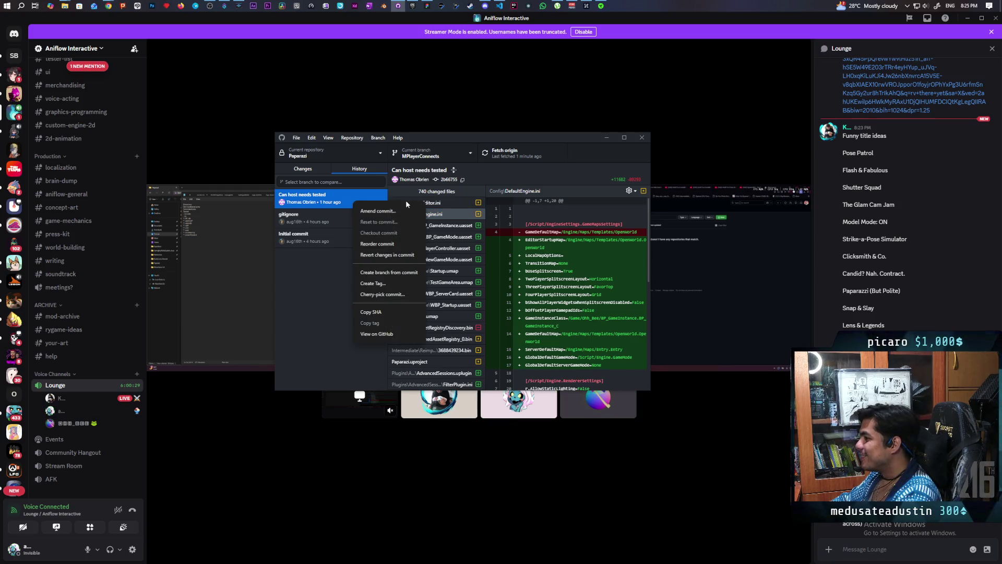
View the gitignore commit's .gitignore diff, then return to the 'Can host needs tested' commit.
click(304, 222)
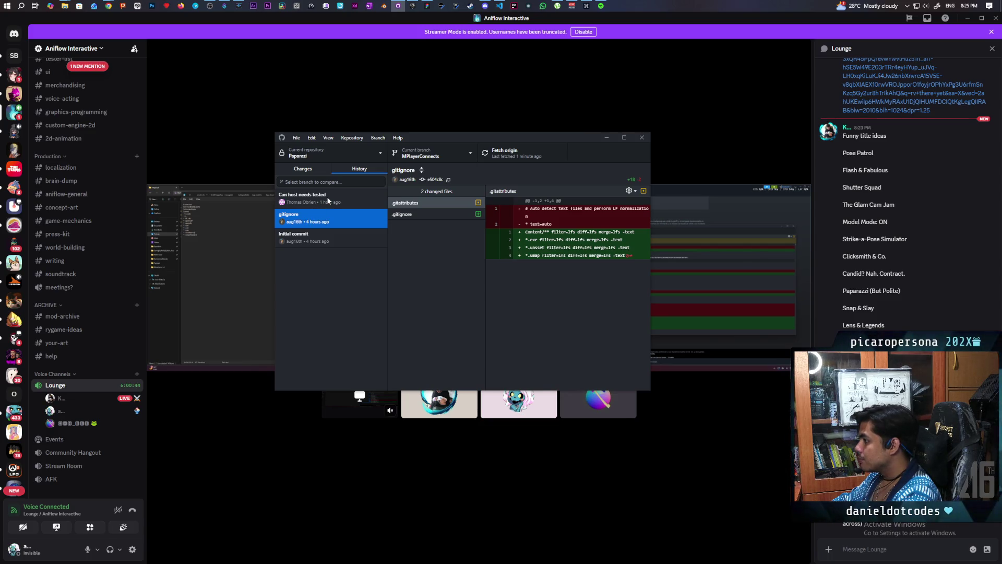
click(428, 217)
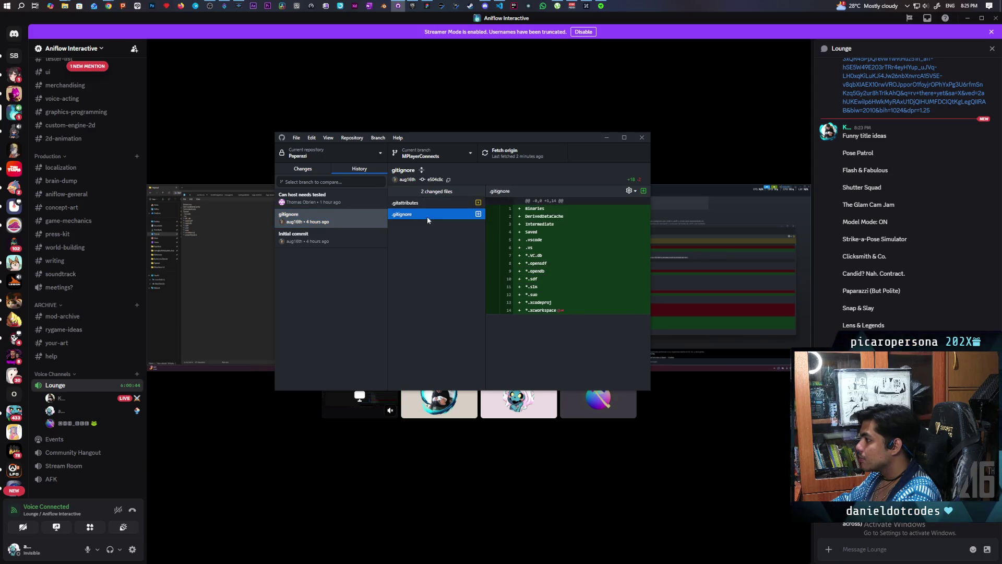
click(320, 197)
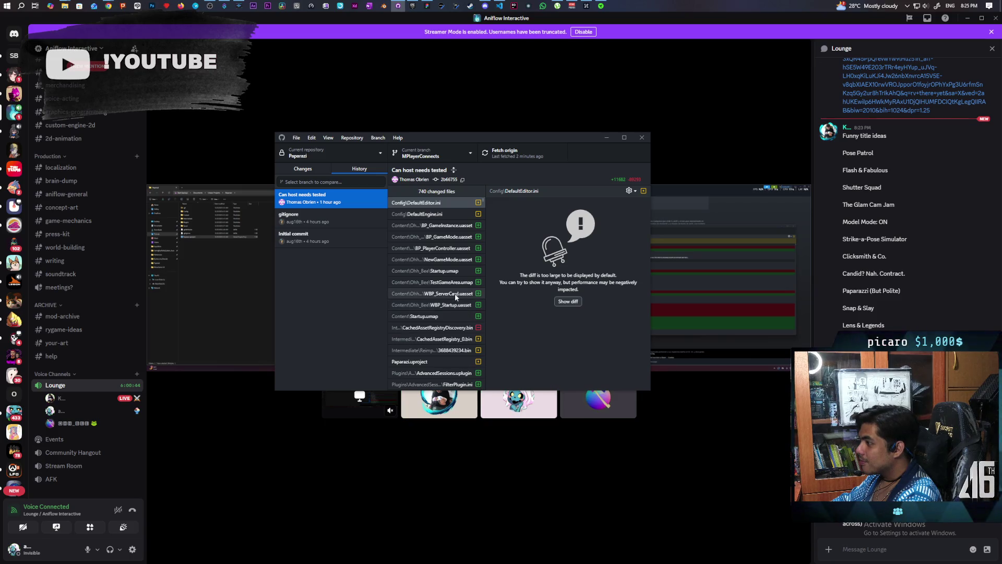
scroll(455, 295, down, 3)
scroll(455, 297, up, 3)
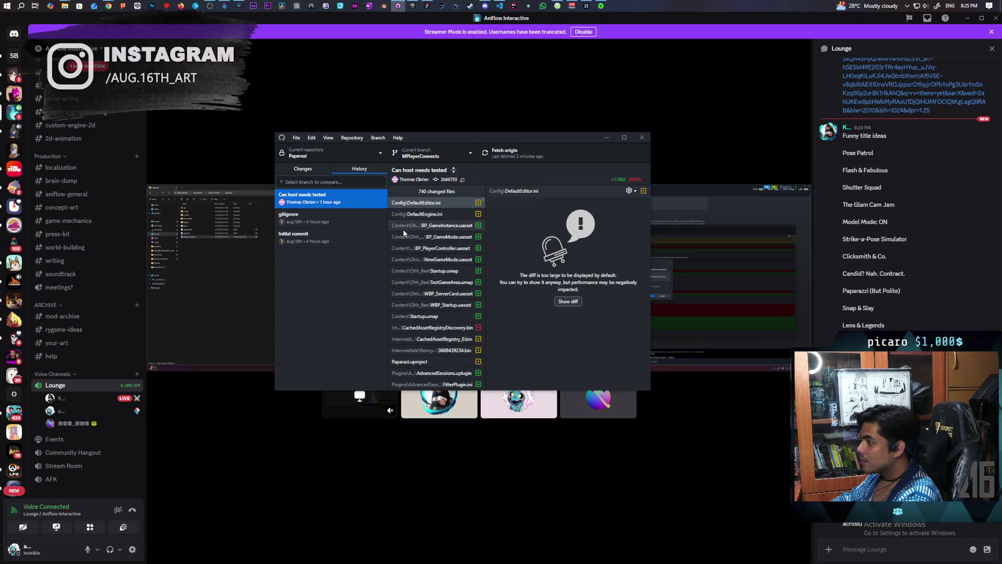
scroll(433, 284, down, 2)
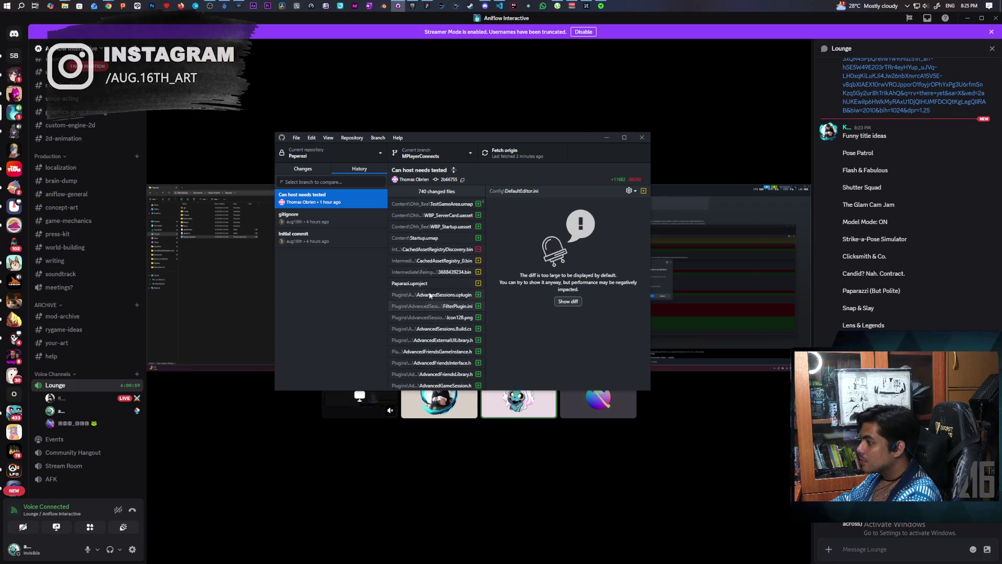
scroll(437, 277, down, 10)
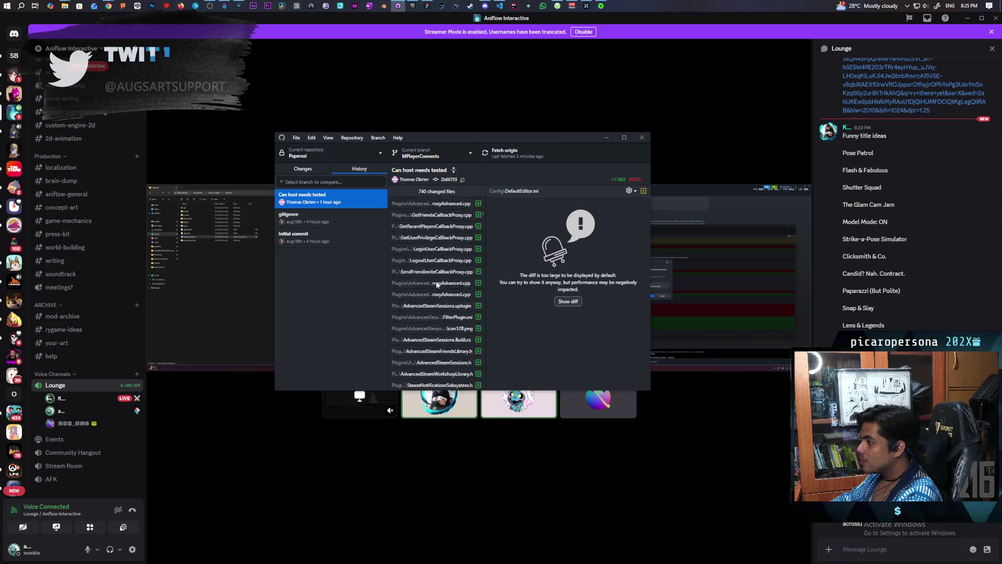
scroll(436, 279, down, 10)
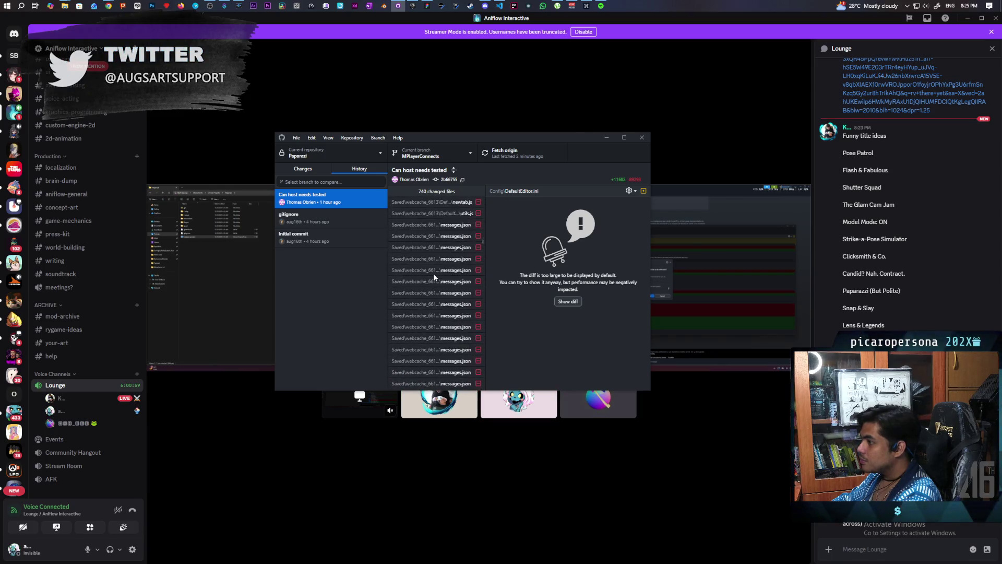
scroll(433, 270, down, 10)
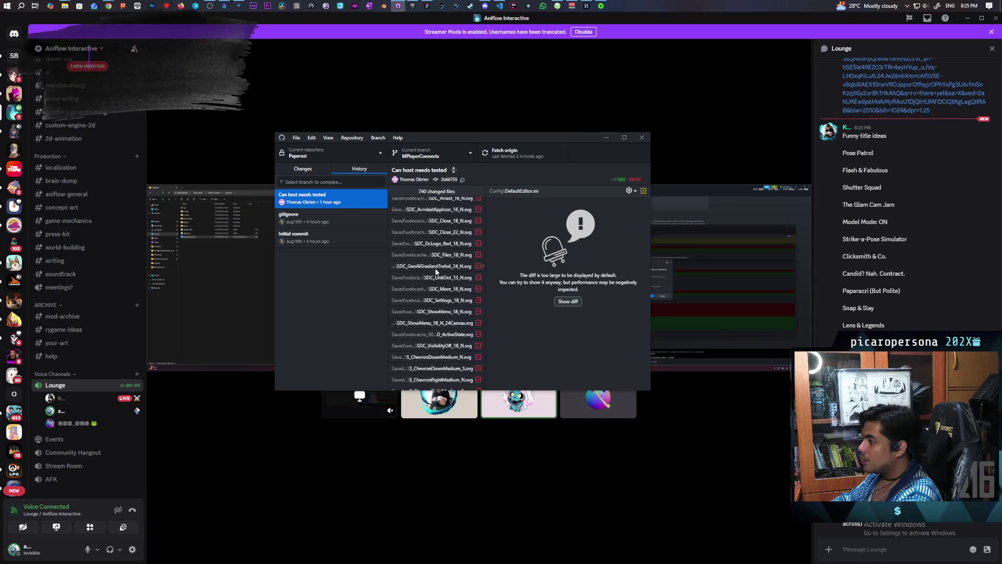
scroll(434, 267, down, 10)
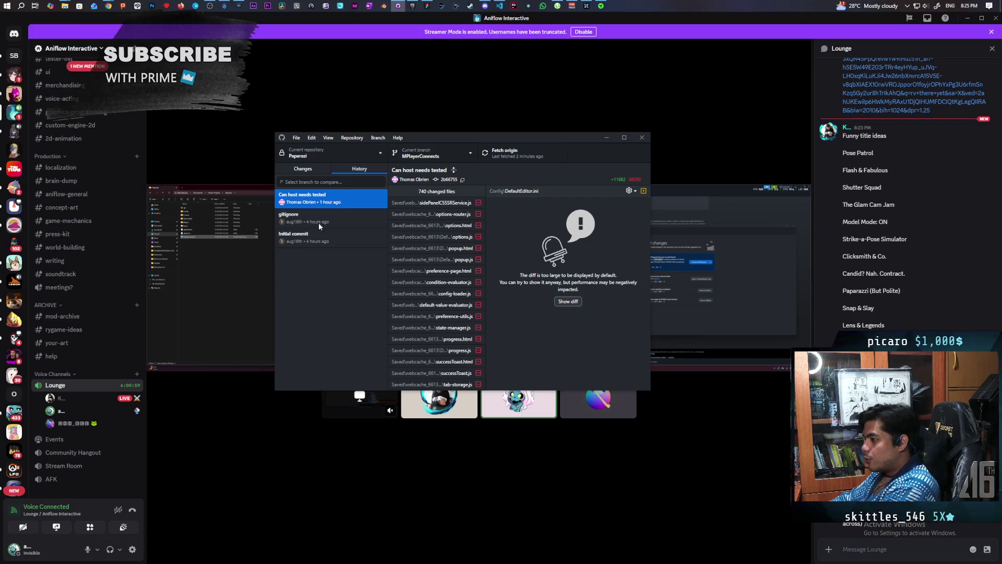
scroll(461, 306, down, 10)
scroll(459, 306, down, 10)
scroll(451, 299, down, 15)
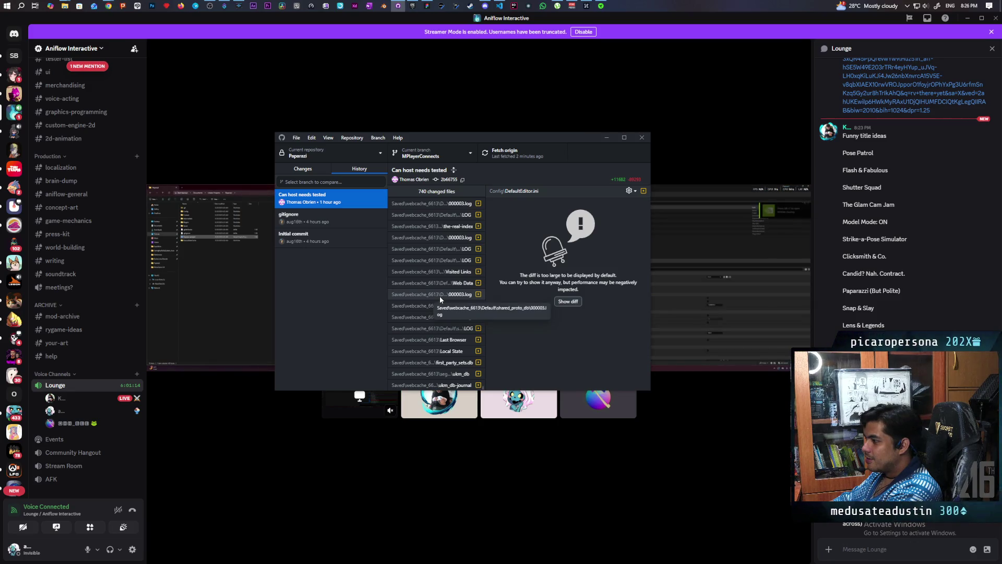
scroll(440, 296, up, 15)
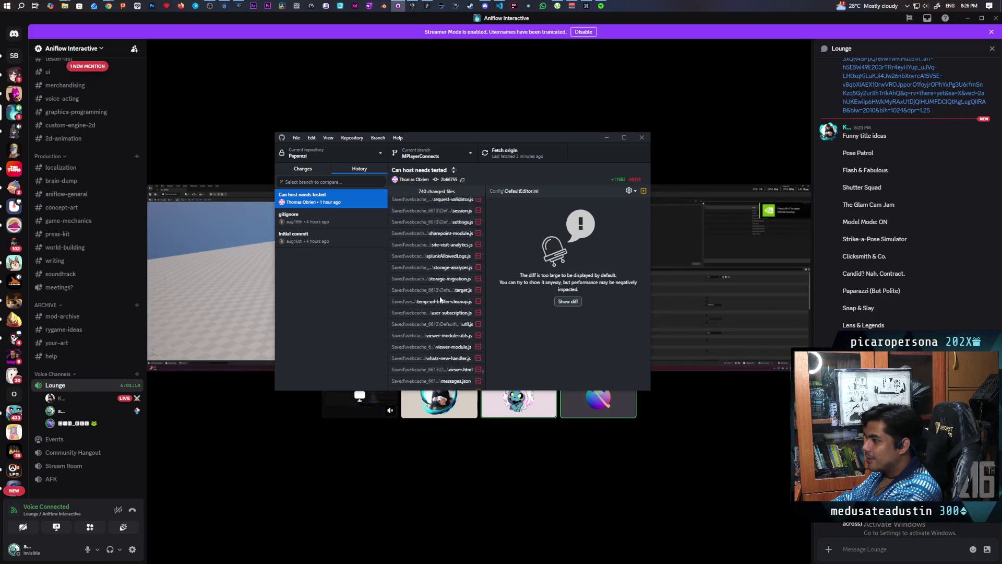
scroll(440, 299, up, 10)
scroll(439, 299, up, 10)
scroll(440, 297, up, 10)
scroll(441, 300, up, 10)
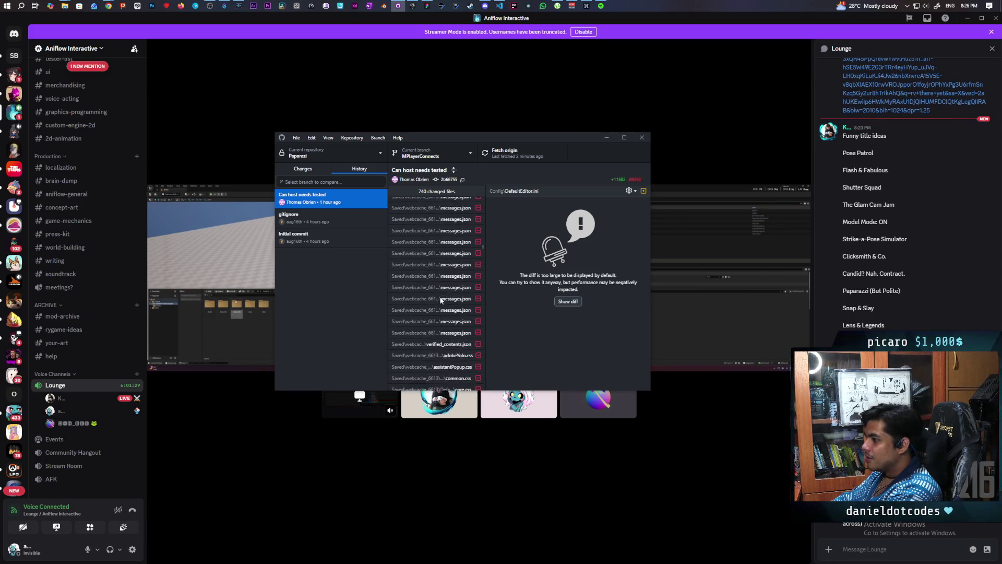
scroll(440, 300, up, 10)
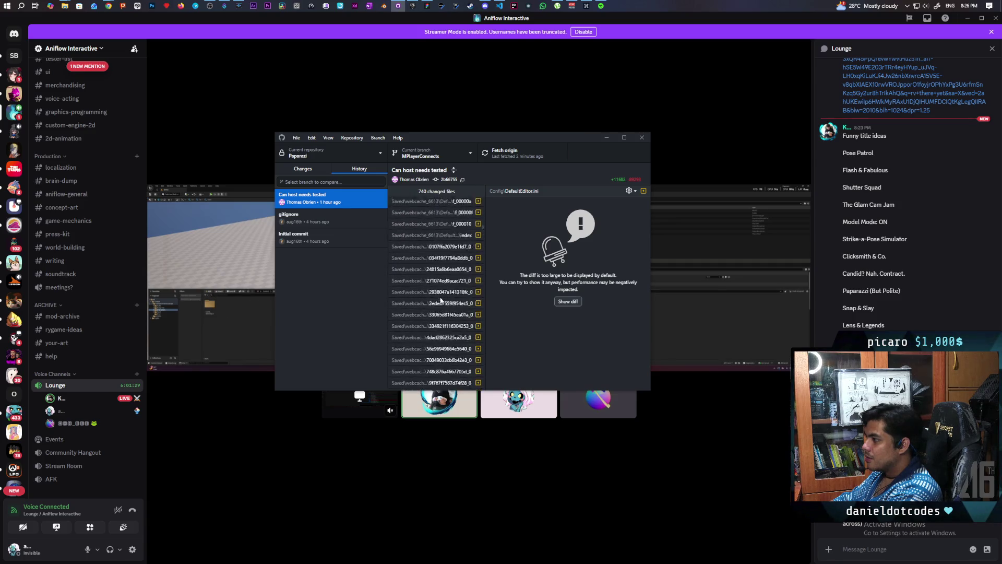
scroll(441, 300, up, 10)
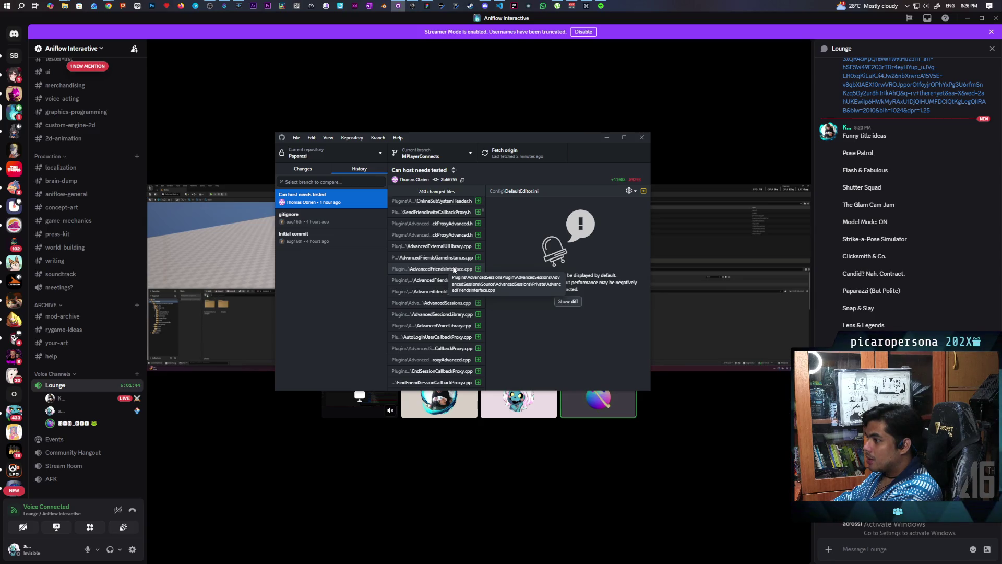
click(345, 220)
click(367, 200)
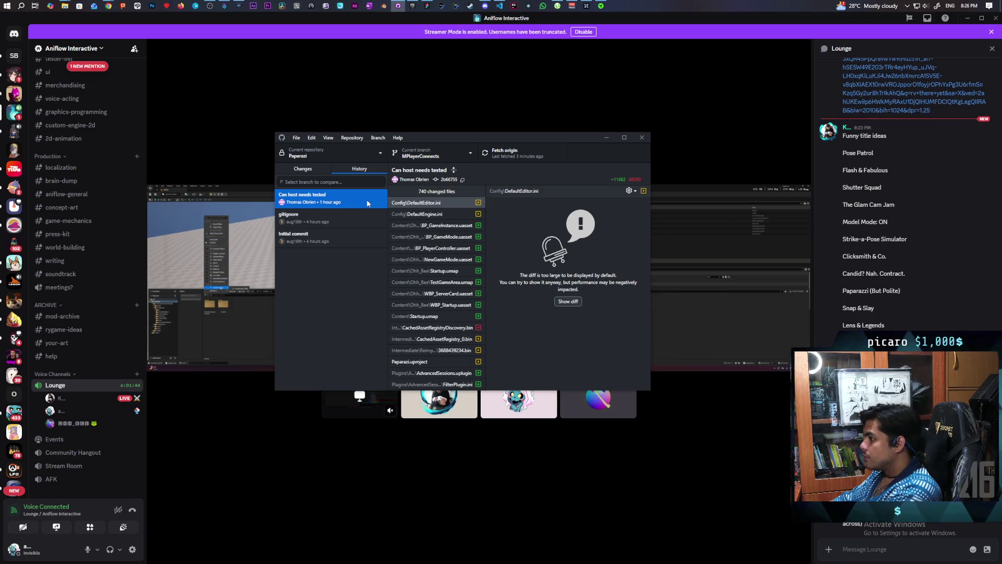
Discard the stashed changes and open the Paparazzi repository folder in File Explorer.
right_click(354, 199)
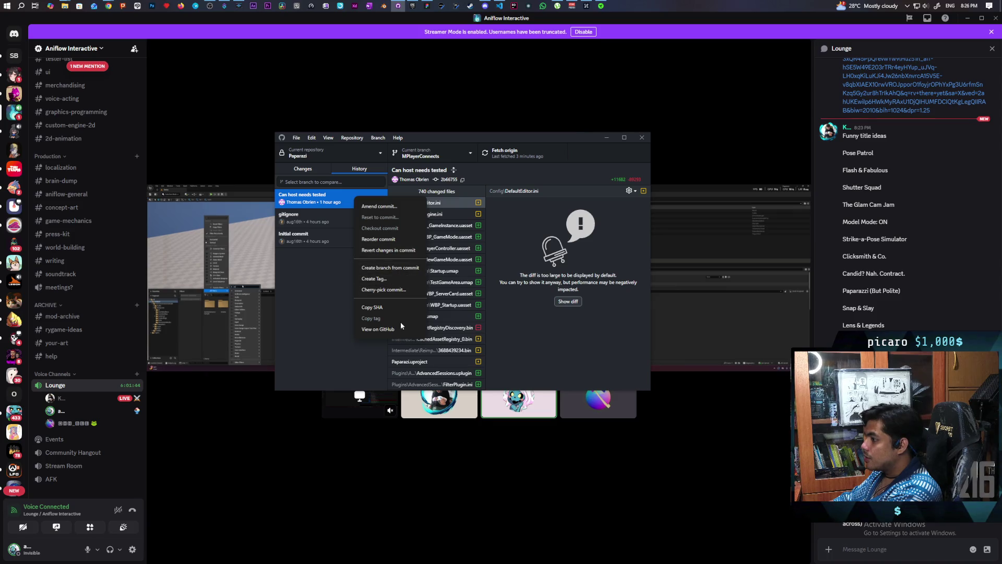
click(323, 281)
click(308, 169)
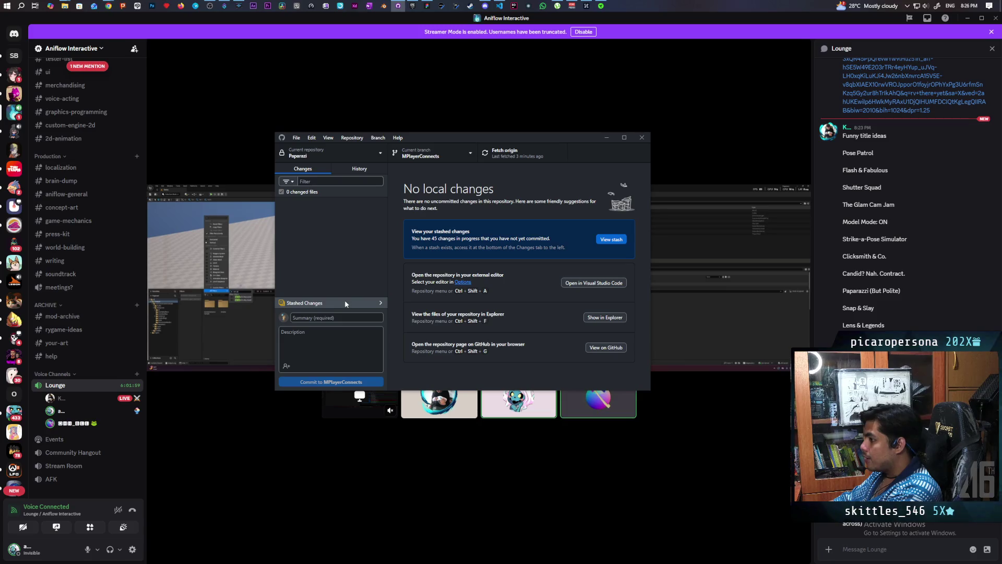
click(299, 302)
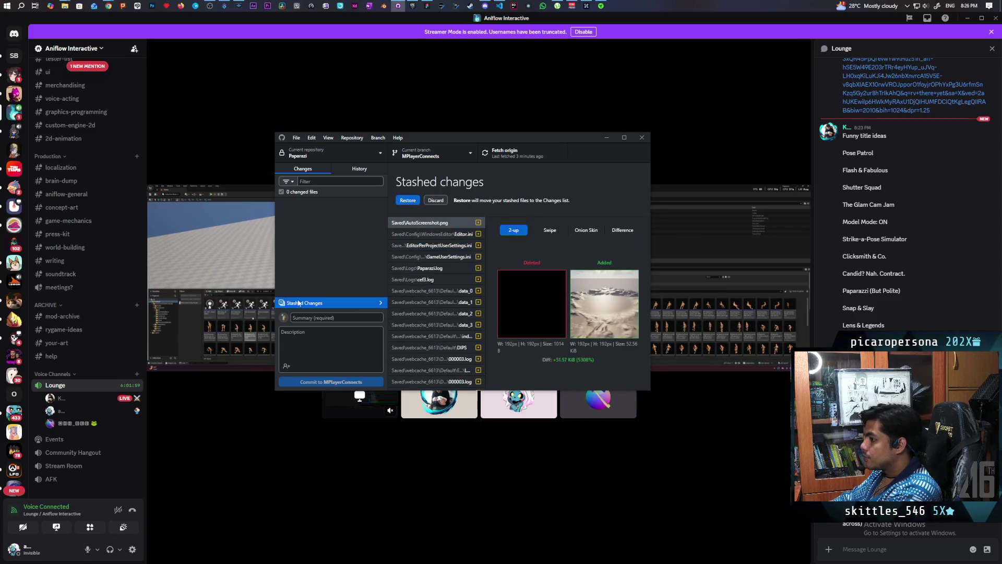
click(435, 201)
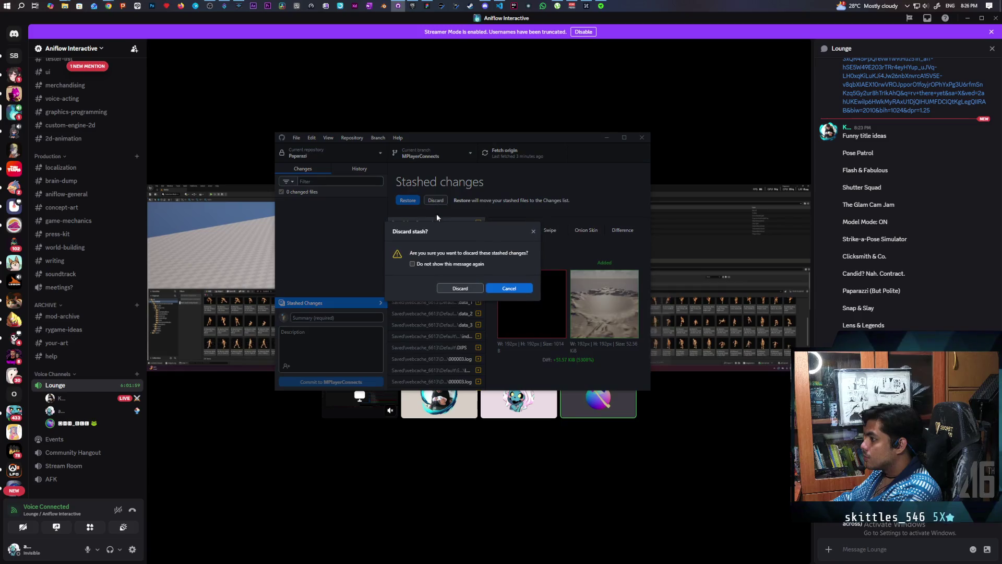
click(469, 289)
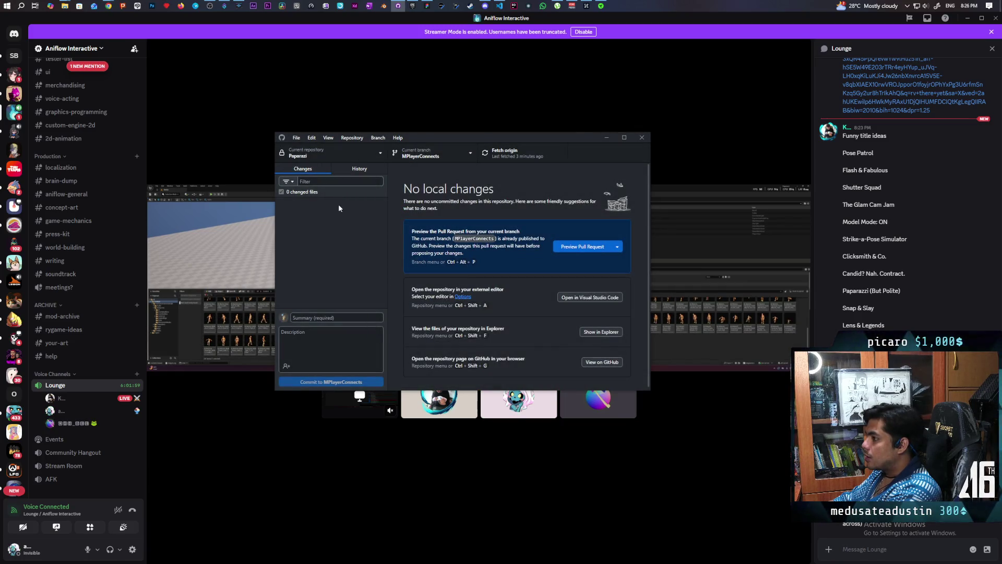
click(603, 334)
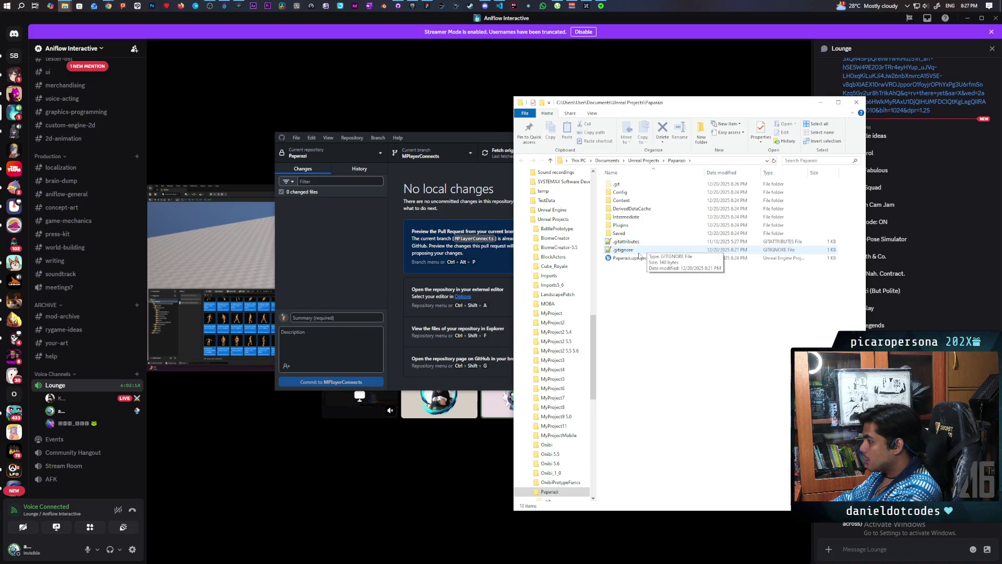
Open the Paparazzi .gitignore in Notepad++ and move its window higher.
double_click(639, 255)
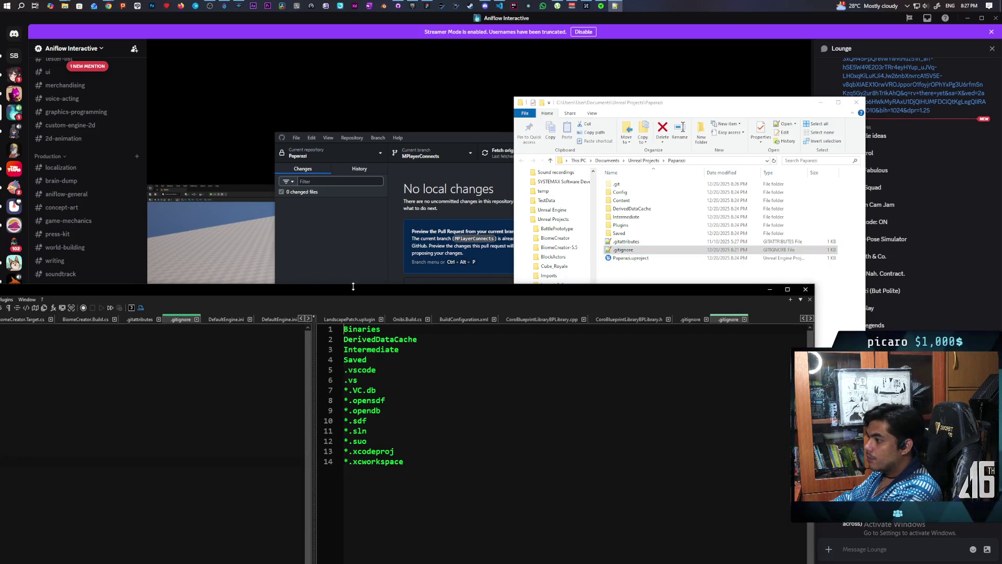
mouse_move(373, 290)
mouse_down()
mouse_move(461, 242)
mouse_move(481, 245)
mouse_up()
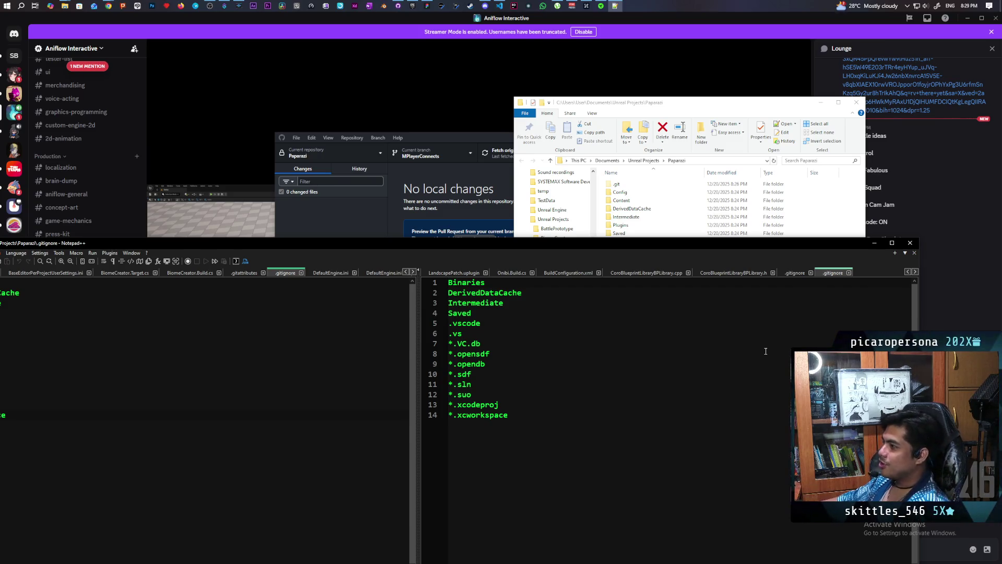
Fetch origin and pull its new commit into the MPlayerConnects branch.
click(432, 138)
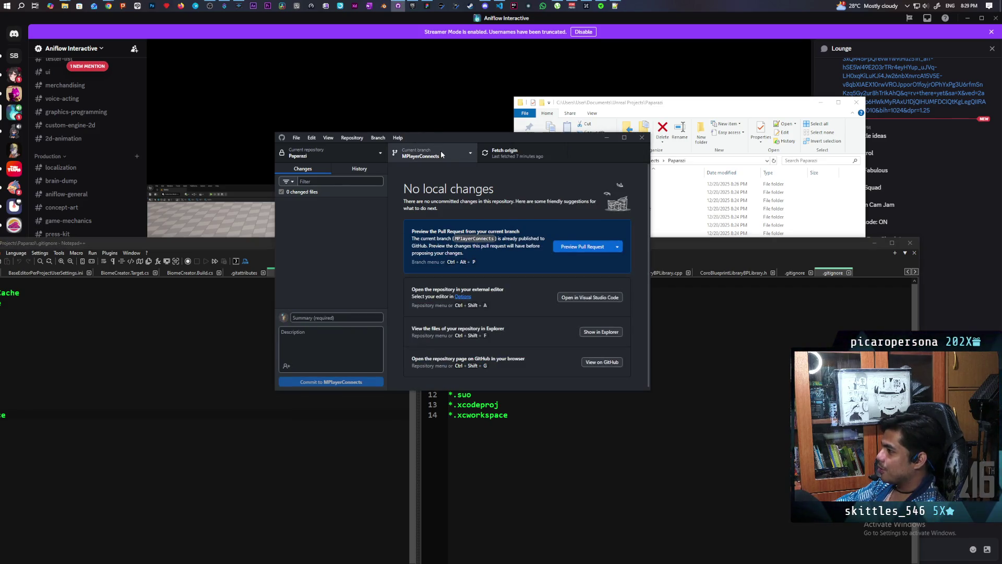
click(493, 155)
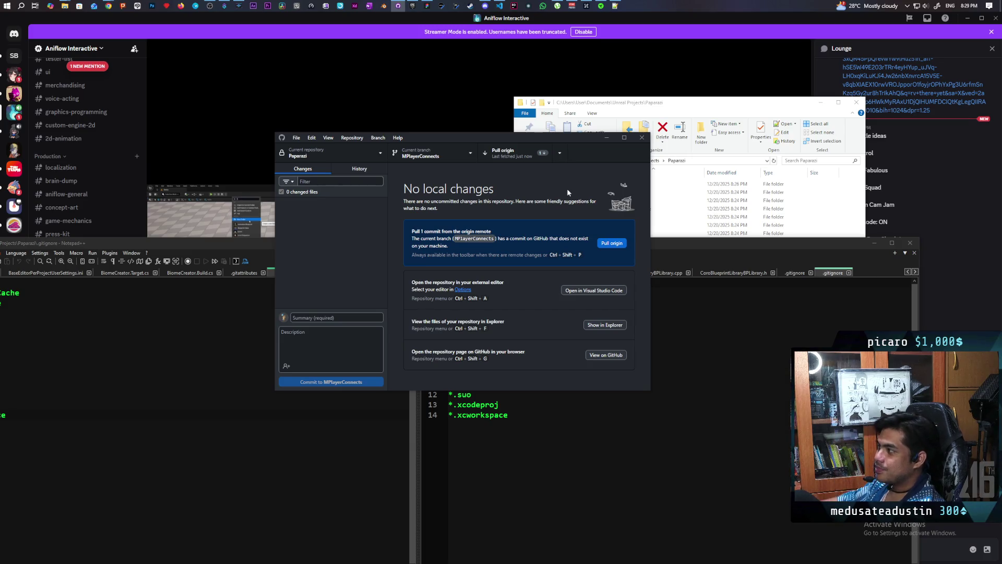
click(498, 152)
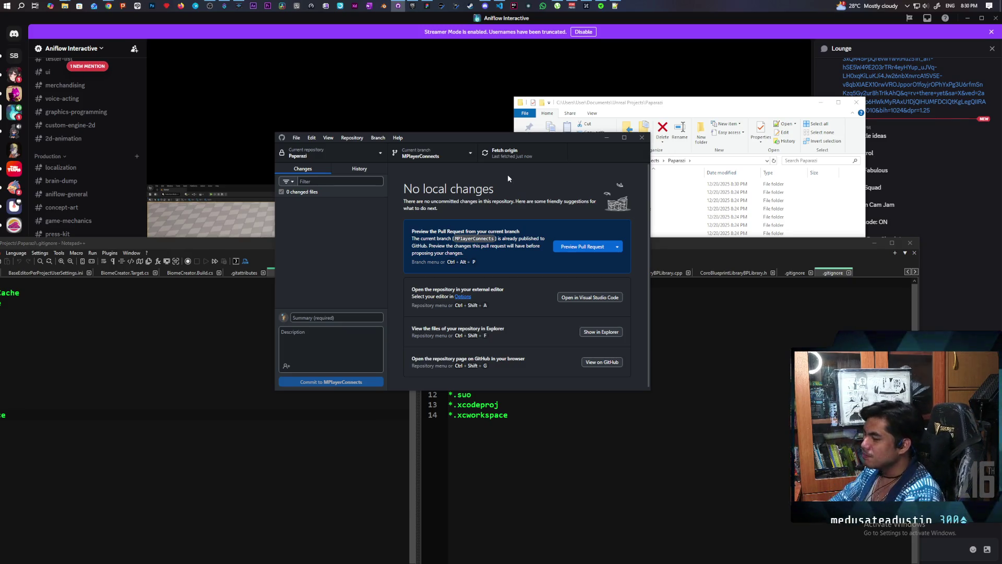
click(317, 21)
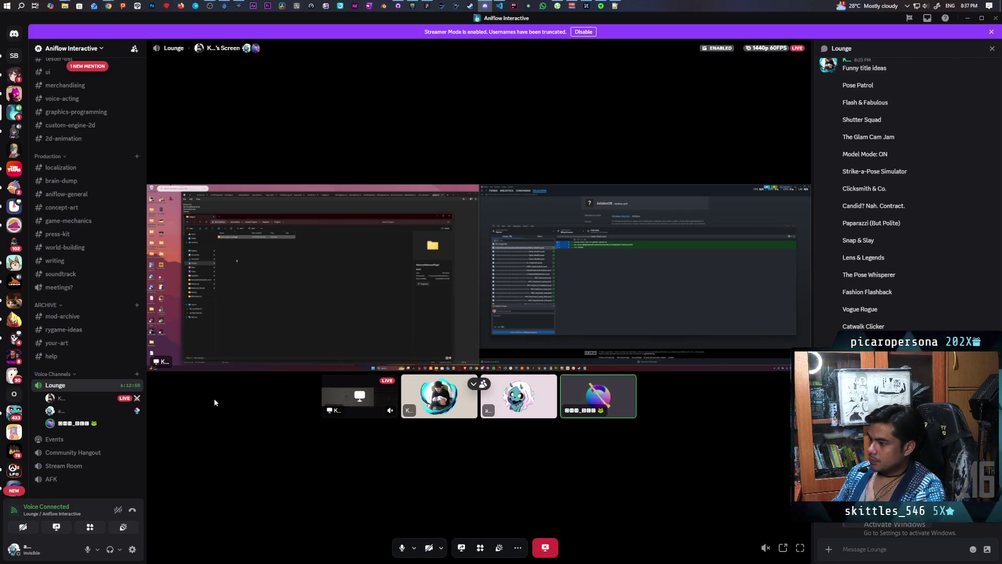
Lower one Lounge member's user volume to about 73% and close the member menus.
right_click(104, 423)
drag(142, 248, 134, 249)
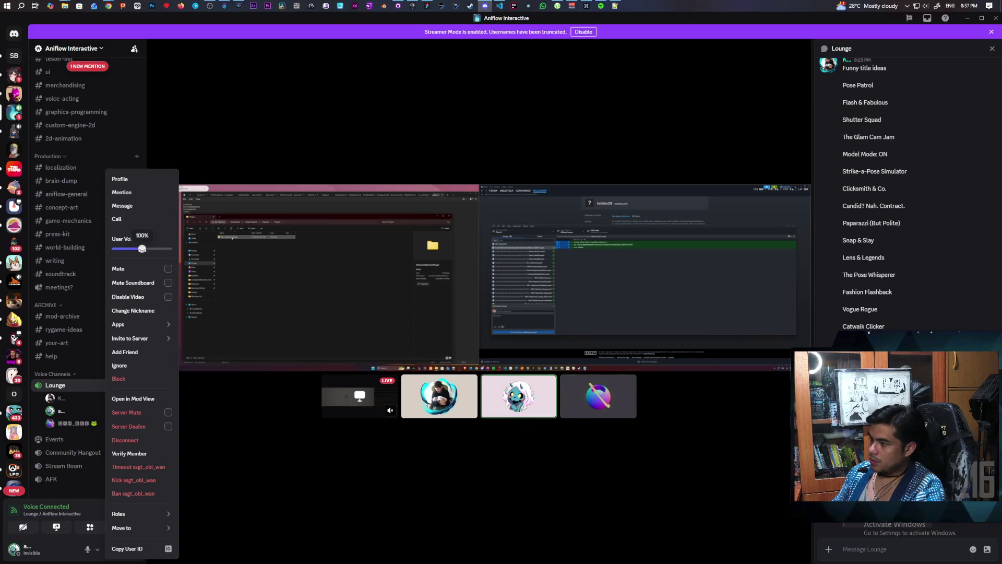
click(77, 401)
right_click(77, 401)
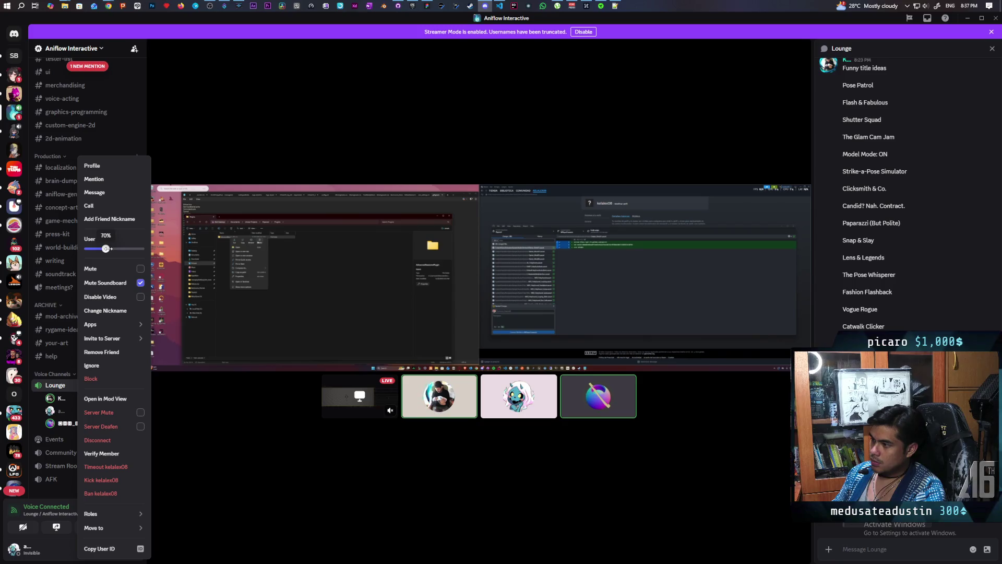
click(61, 425)
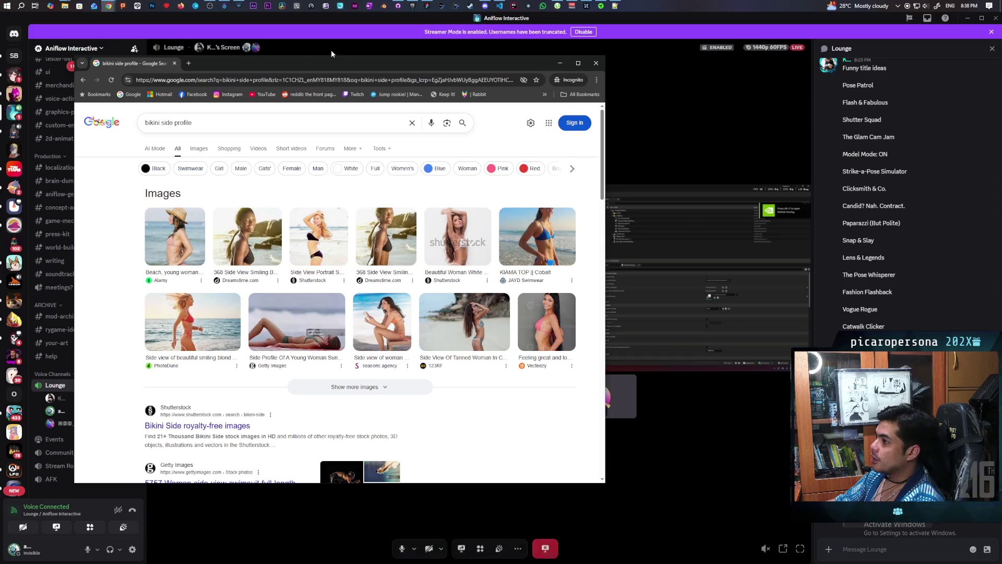
Close the incognito browser window.
click(596, 62)
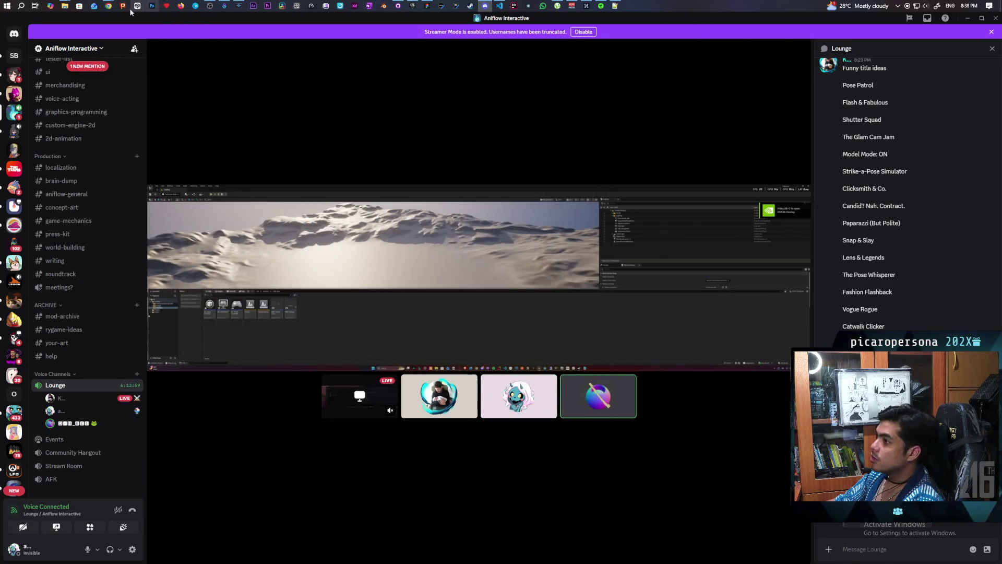
Search Google for 'accel world character' in a new Chrome tab.
mouse_move(112, 9)
click(336, 45)
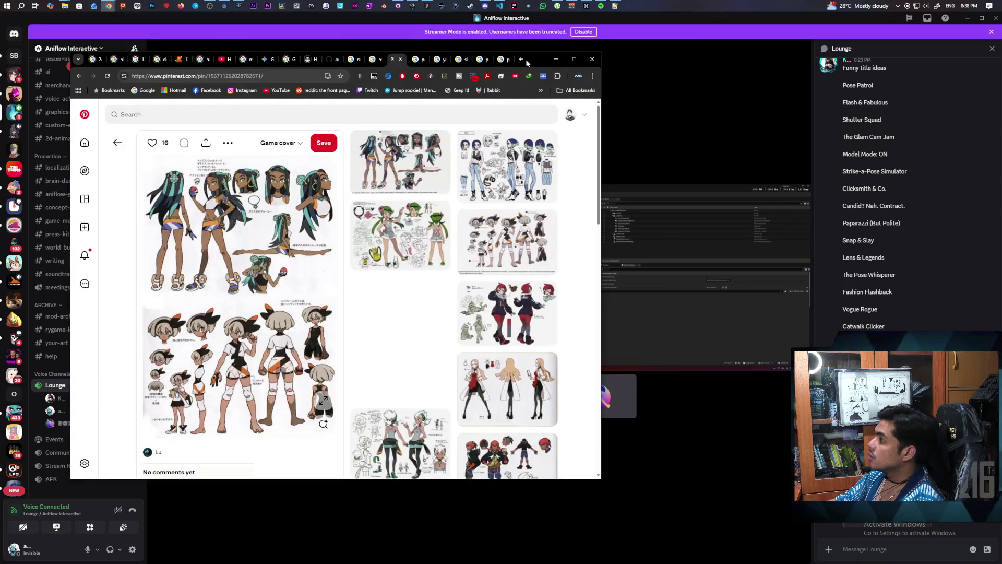
click(520, 59)
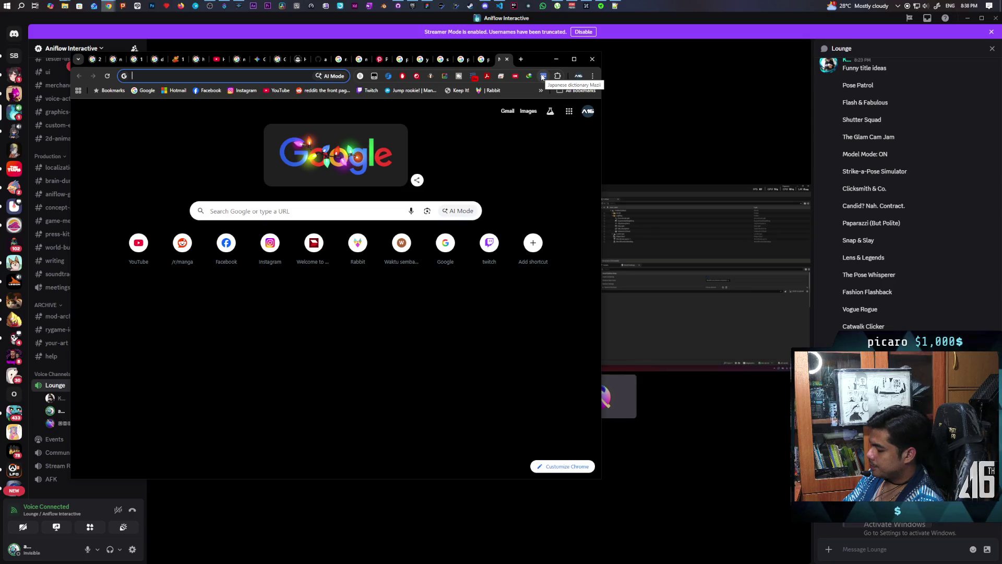
text(accel world chara)
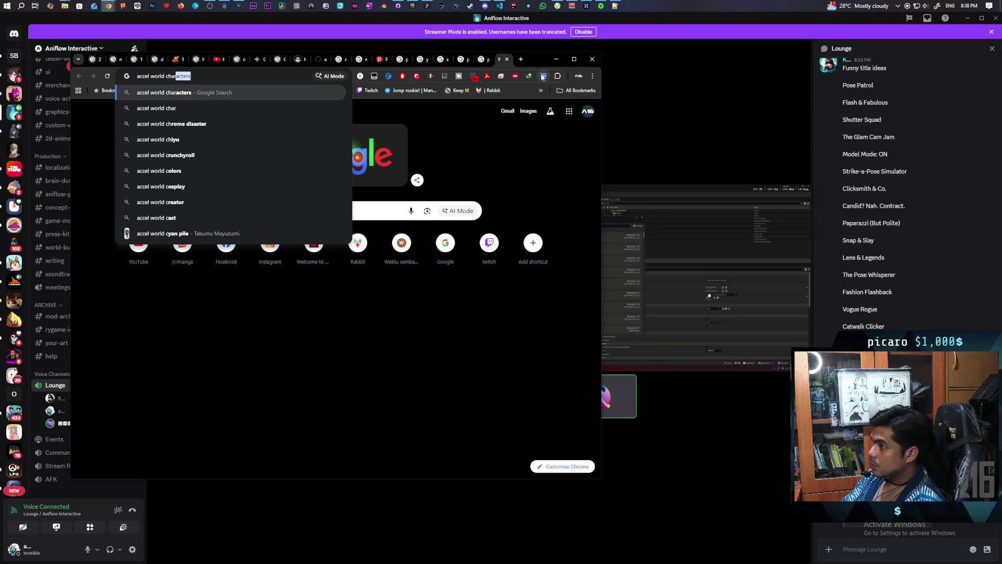
text(cter)
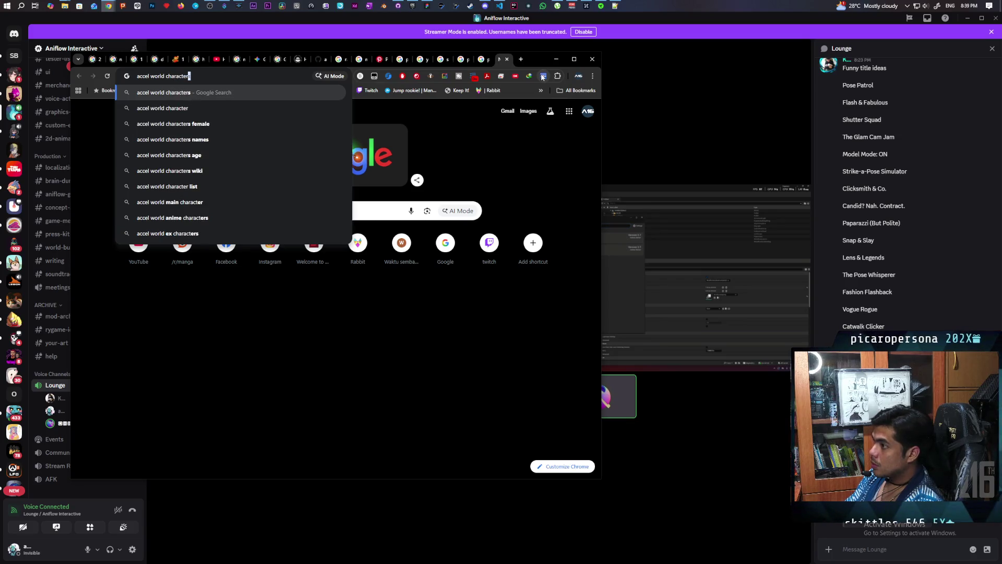
key(BackSpace)
key(Return)
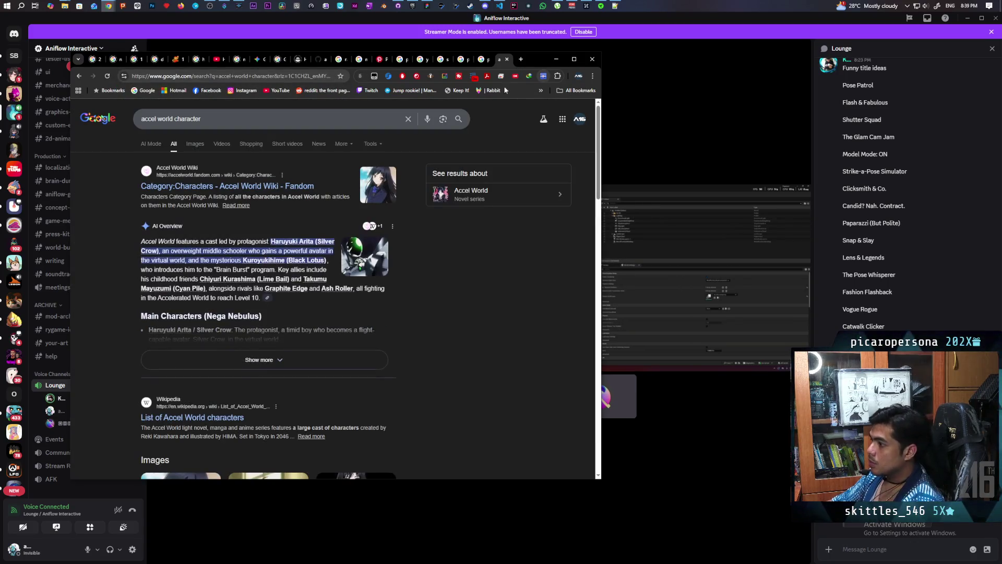
Preview the Arita Haruyuki and full-body Haruyuki Arita image results.
scroll(424, 242, down, 2)
scroll(429, 238, down, 3)
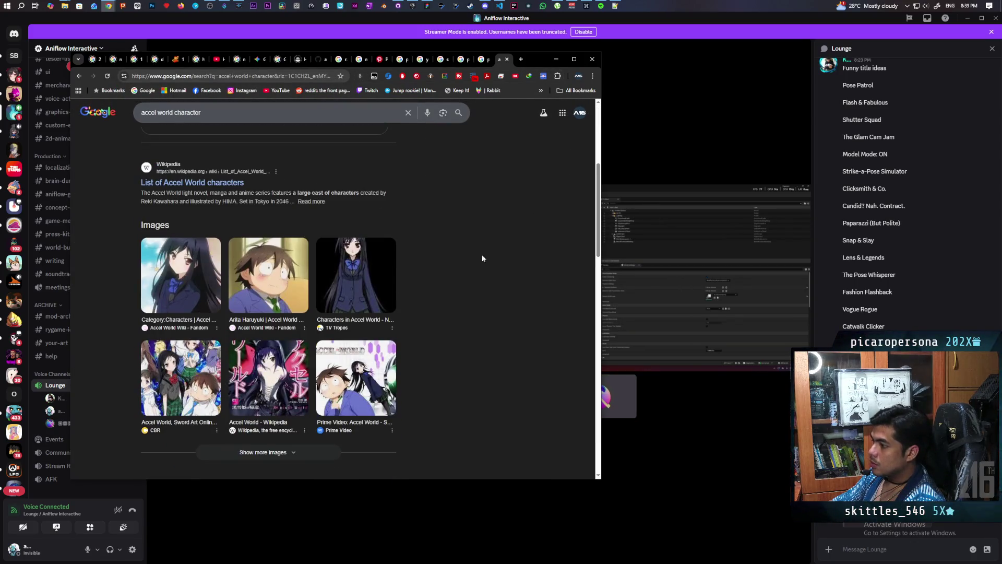
click(255, 275)
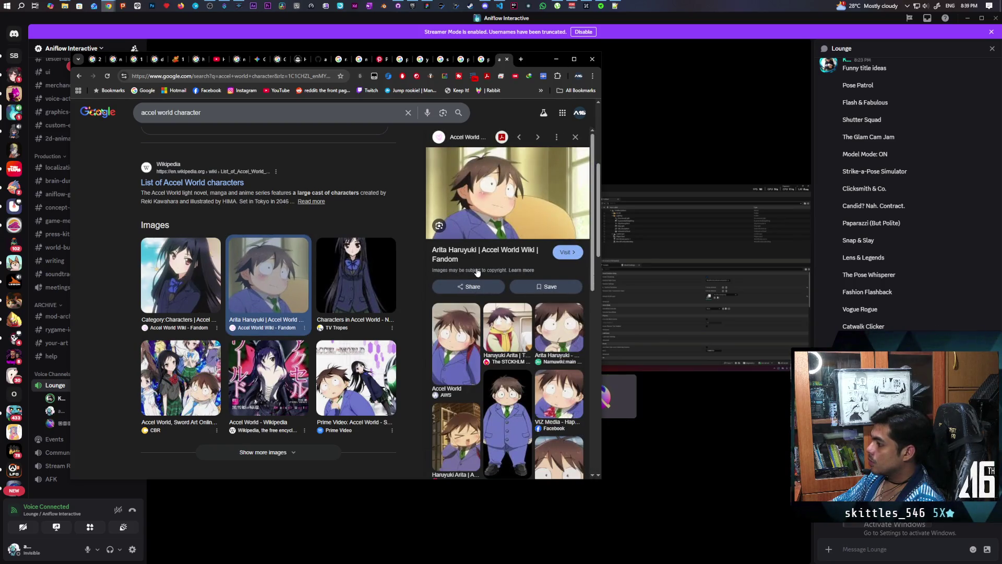
scroll(500, 393, down, 2)
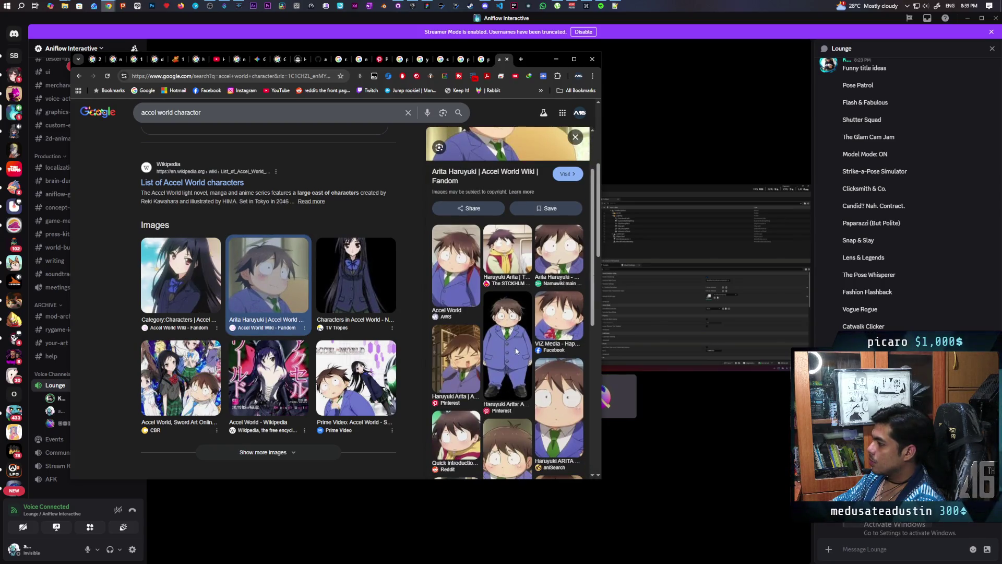
click(500, 339)
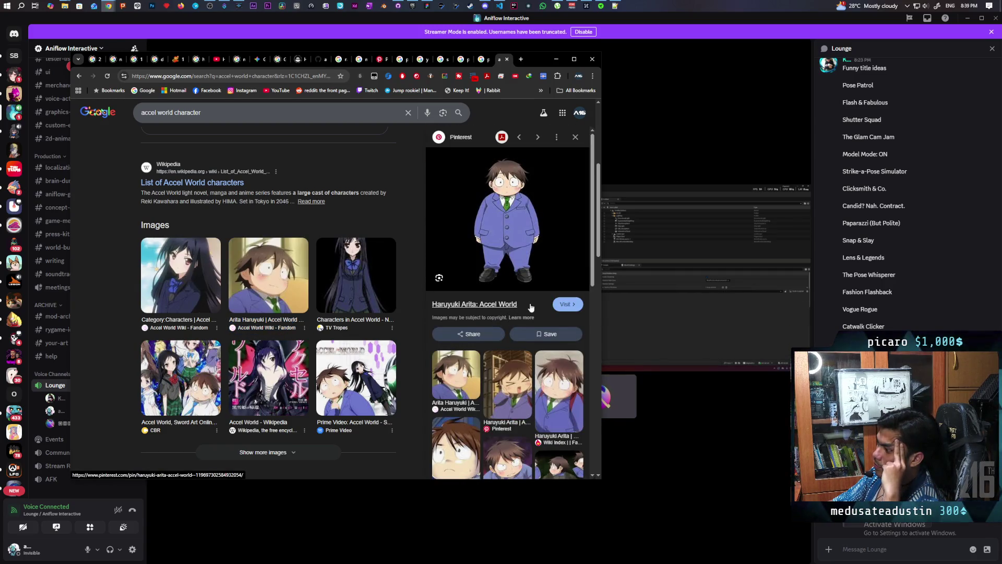
scroll(532, 307, down, 2)
scroll(538, 305, up, 1)
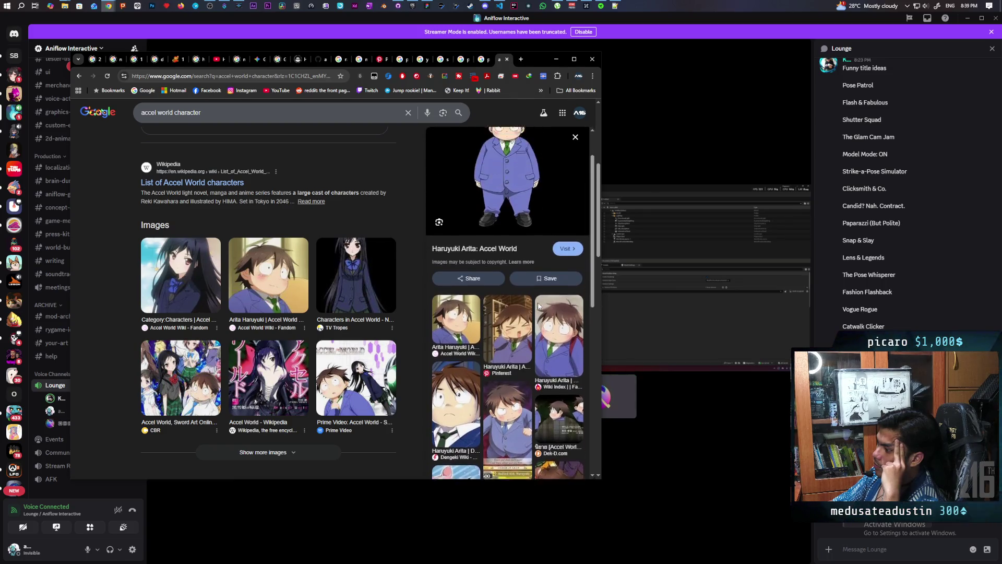
scroll(539, 305, up, 1)
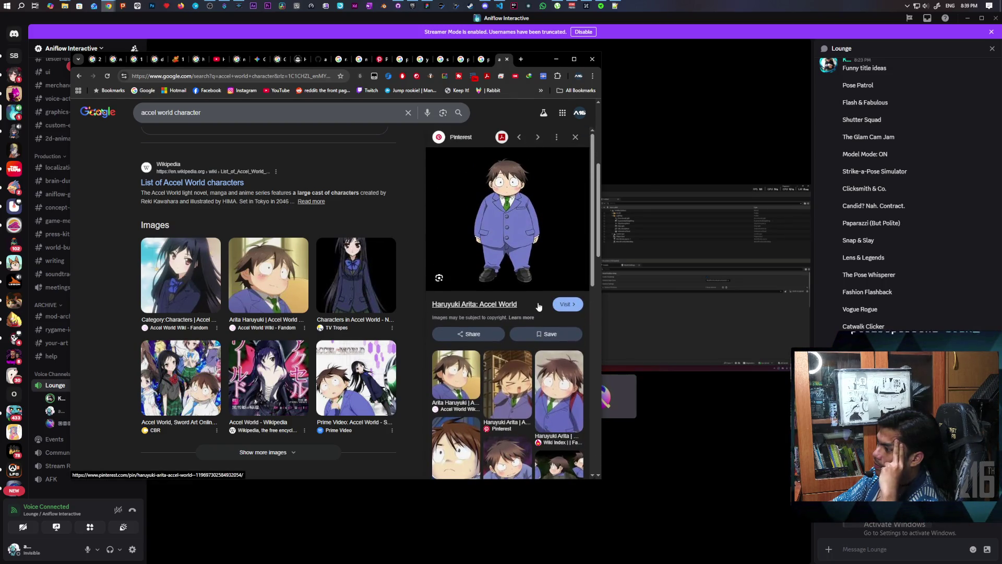
Preview the Haruyuki Arita Dengeki Wiki image, then show the Images results grid.
scroll(537, 307, down, 3)
scroll(536, 307, down, 2)
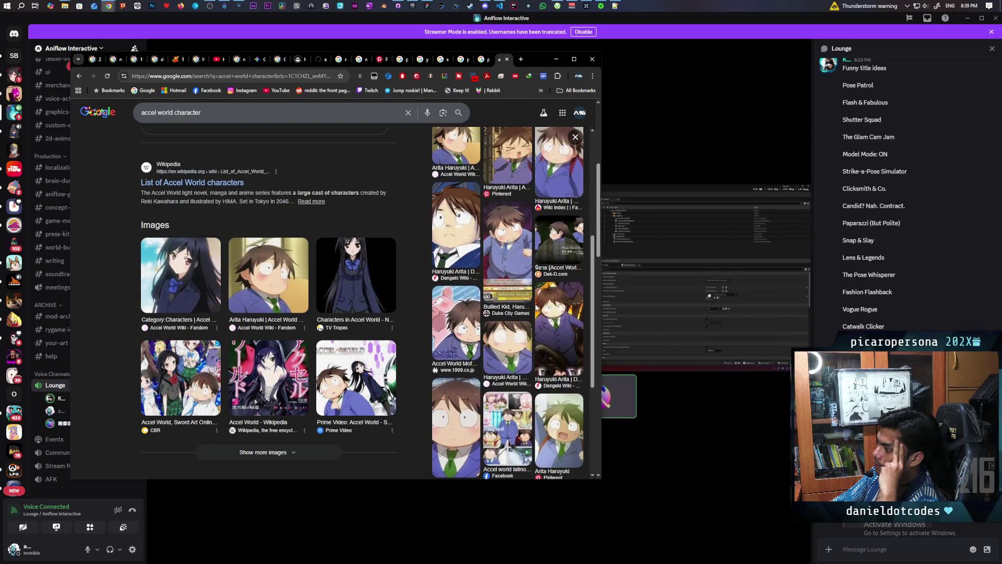
scroll(536, 308, down, 2)
click(558, 250)
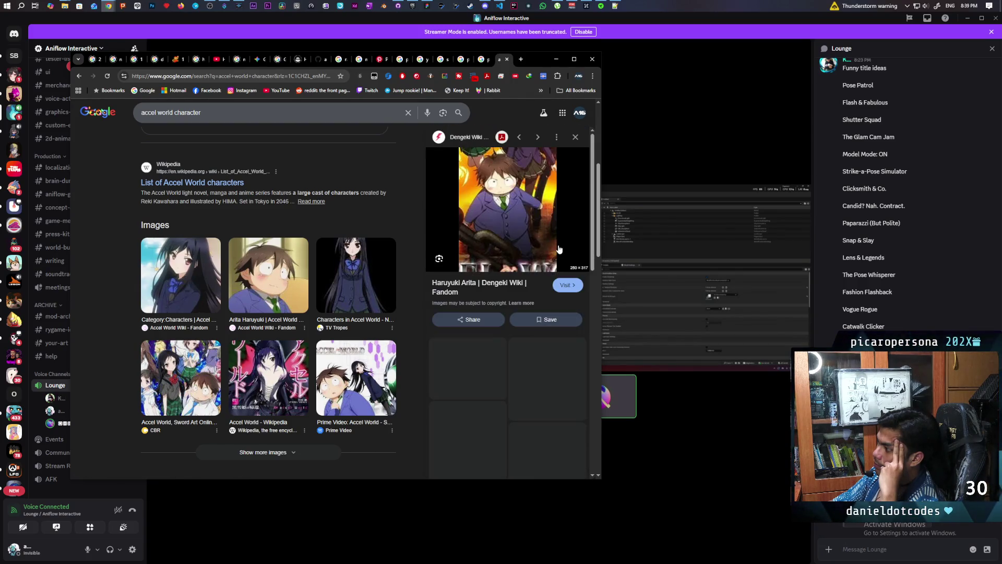
scroll(558, 250, down, 5)
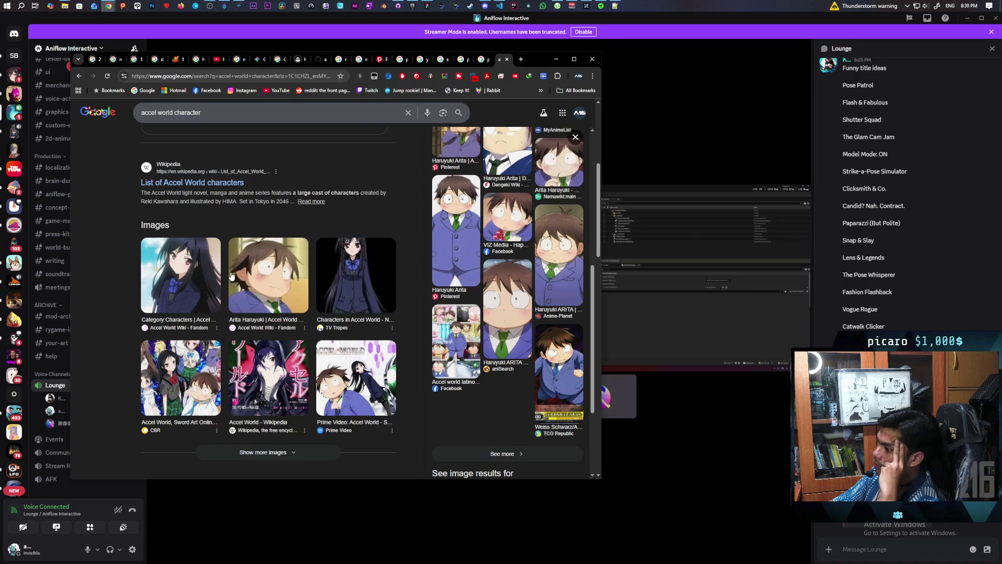
scroll(229, 275, up, 4)
scroll(230, 272, down, 3)
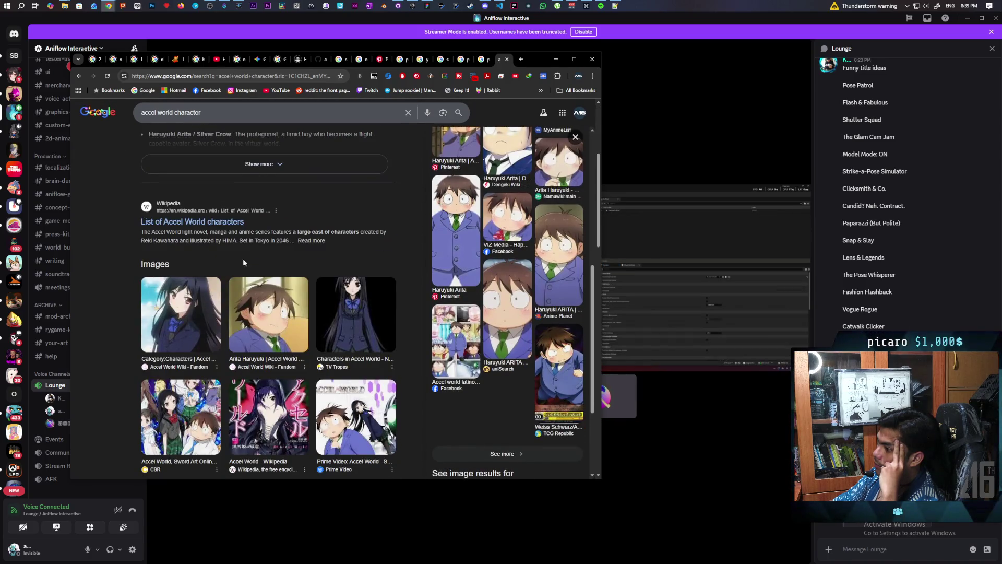
scroll(347, 185, up, 1)
scroll(344, 191, up, 3)
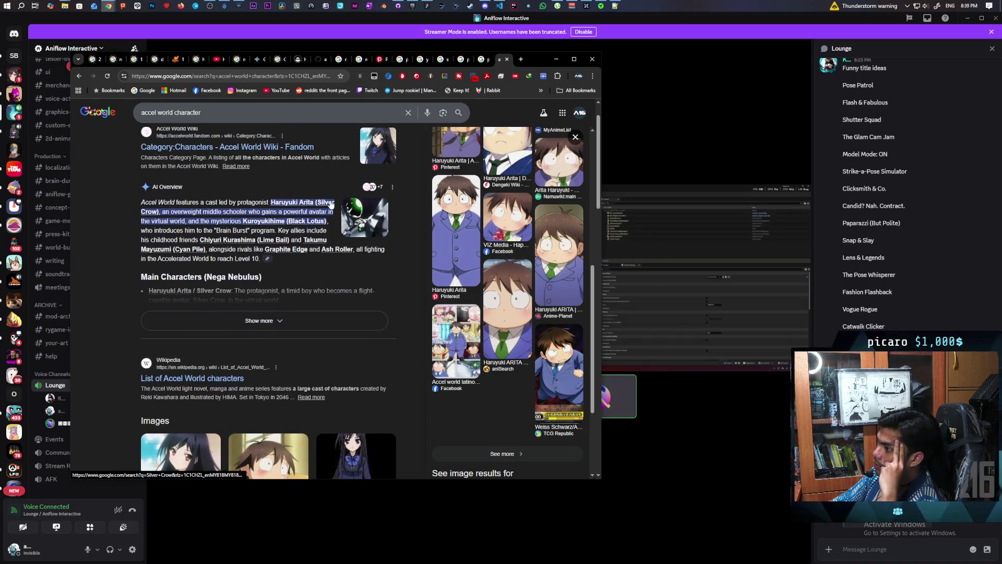
scroll(271, 194, down, 2)
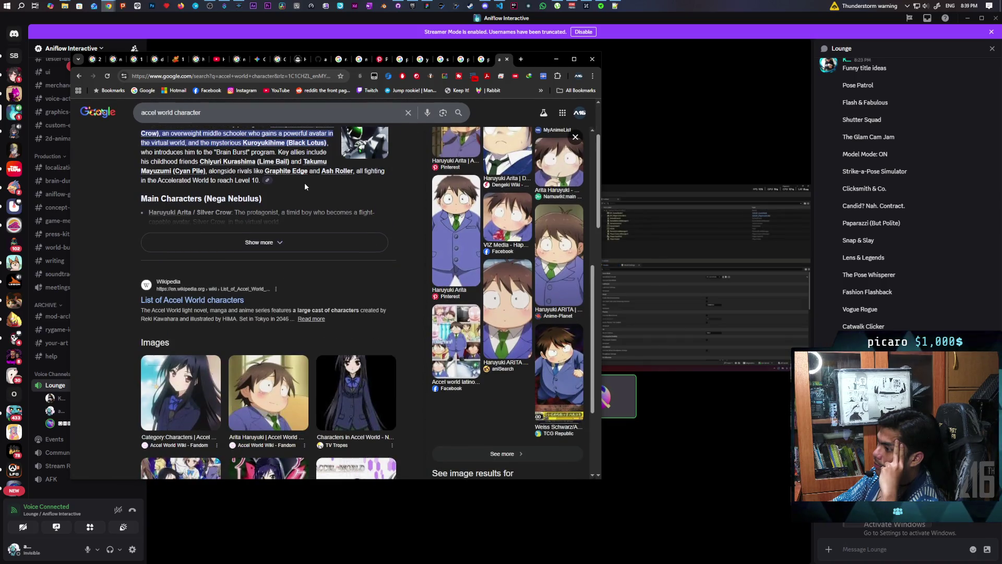
scroll(287, 189, up, 2)
click(194, 148)
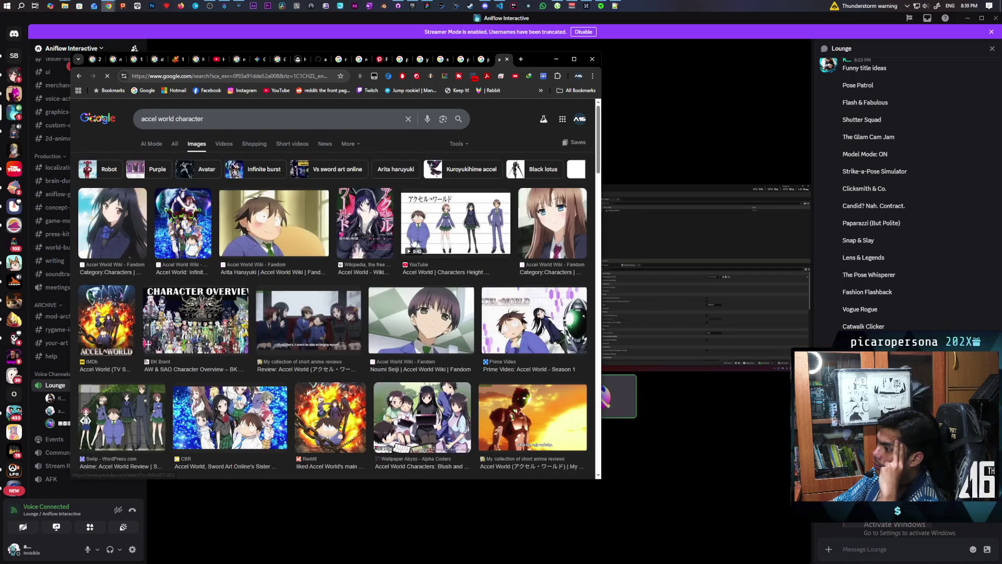
click(447, 221)
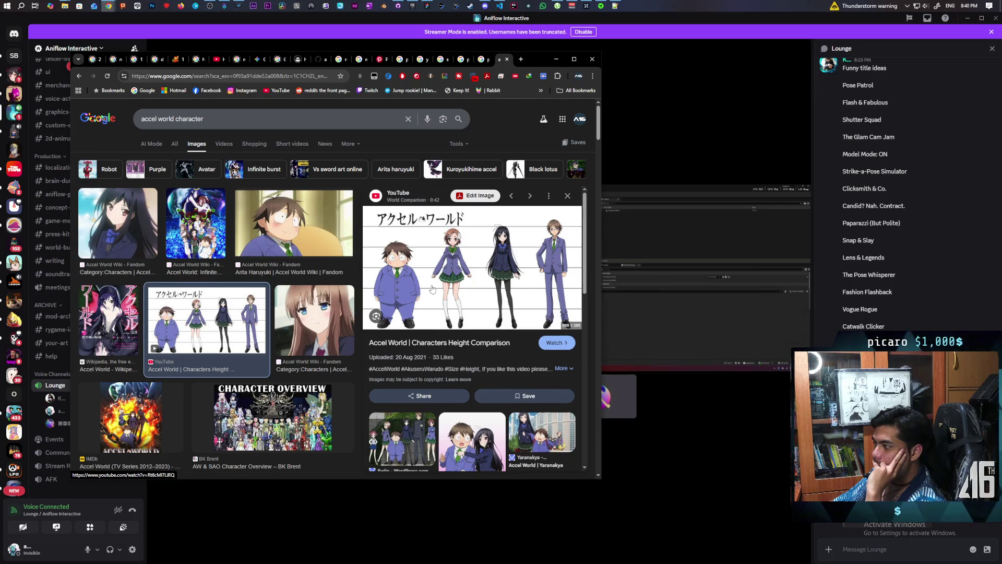
scroll(432, 289, down, 1)
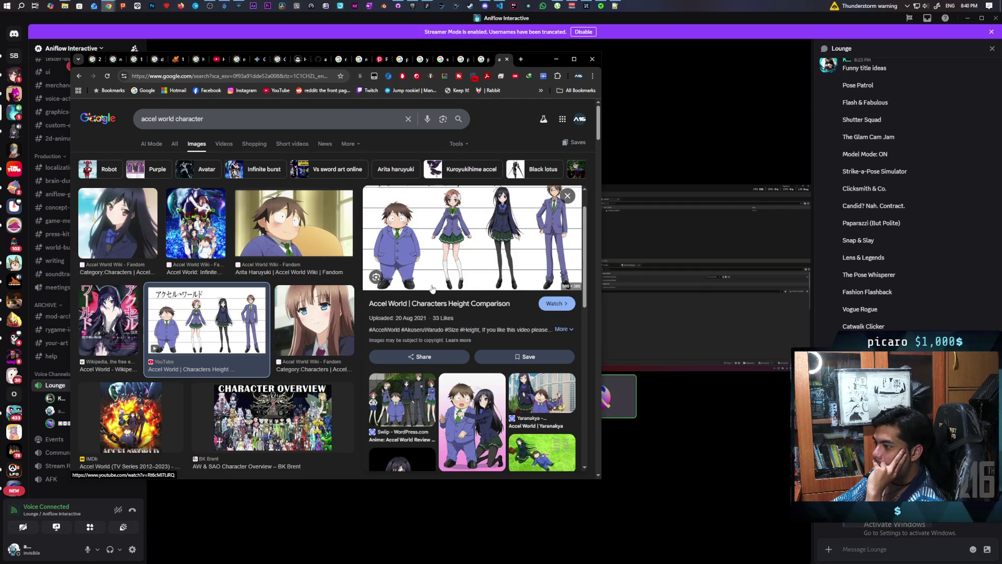
scroll(432, 288, up, 1)
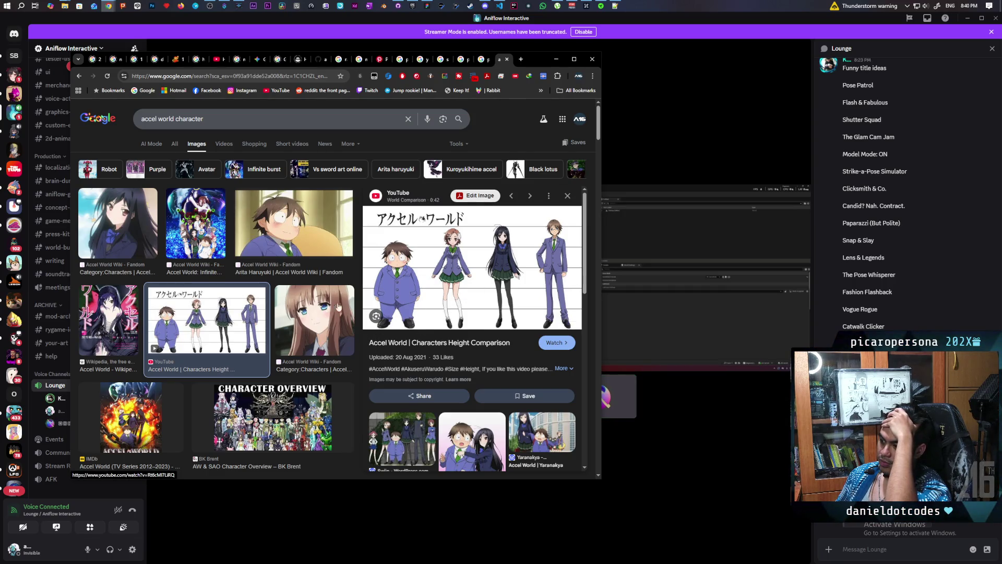
scroll(329, 306, down, 2)
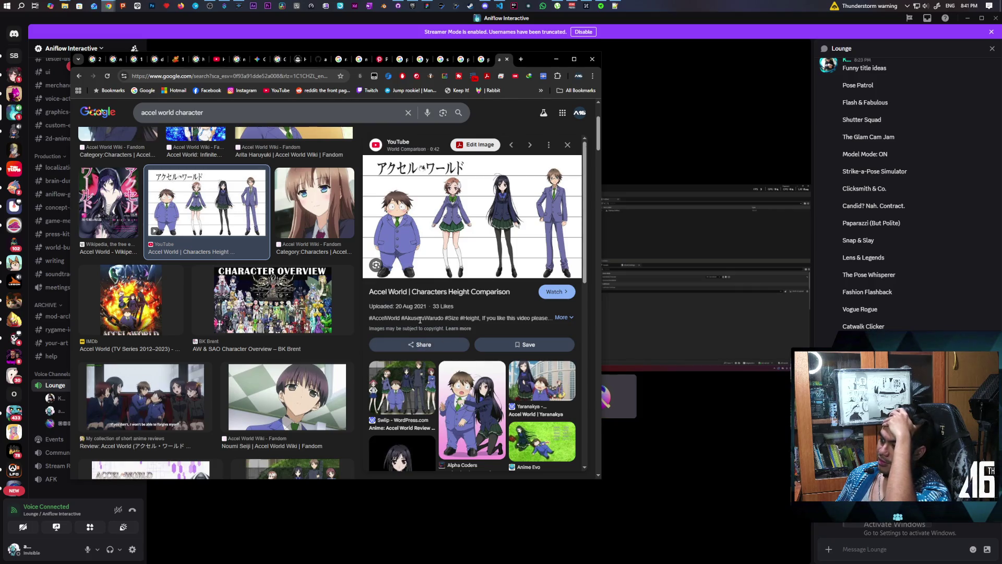
scroll(425, 336, down, 2)
scroll(419, 324, down, 1)
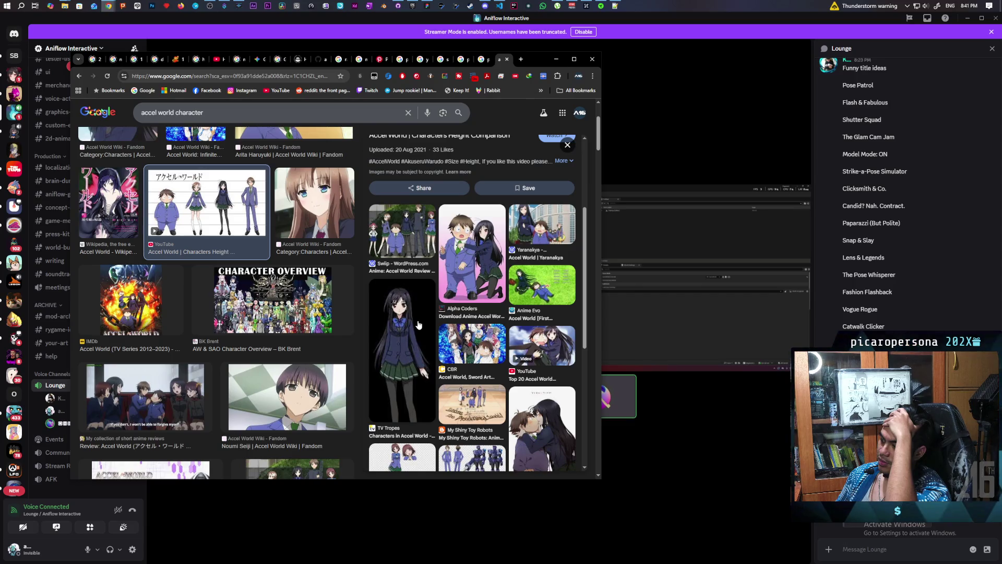
scroll(419, 325, up, 1)
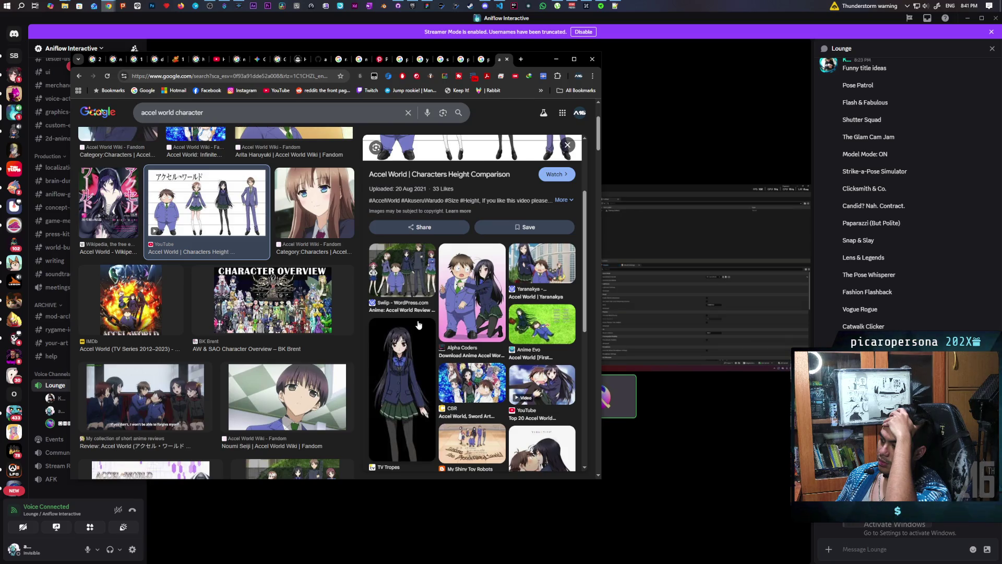
scroll(419, 325, up, 3)
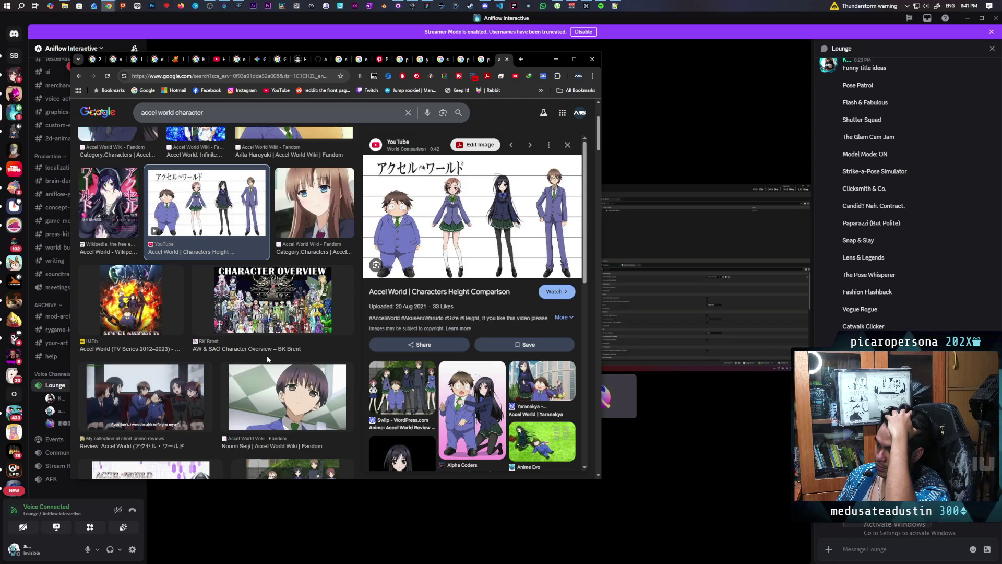
scroll(267, 359, down, 3)
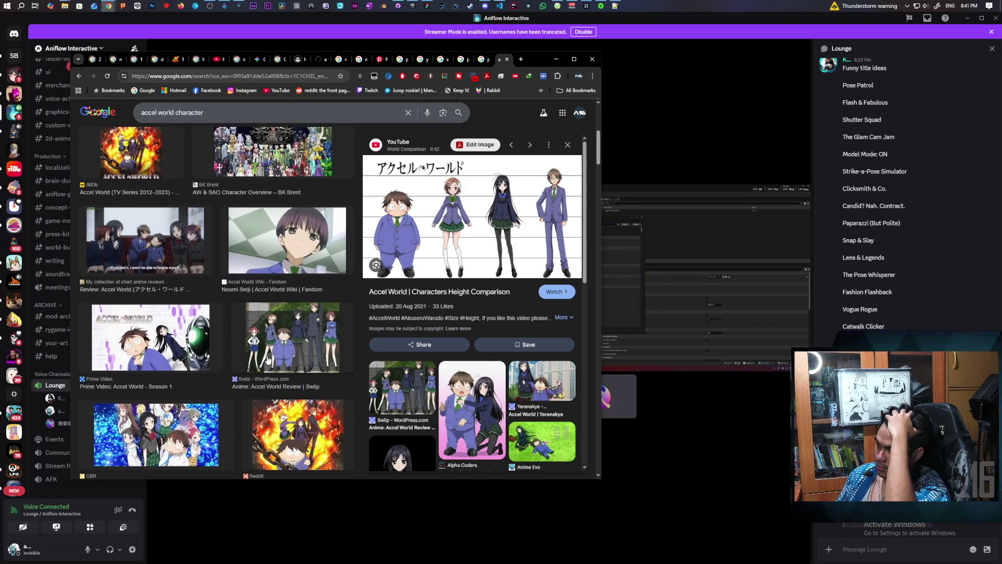
scroll(267, 359, down, 1)
scroll(267, 359, down, 3)
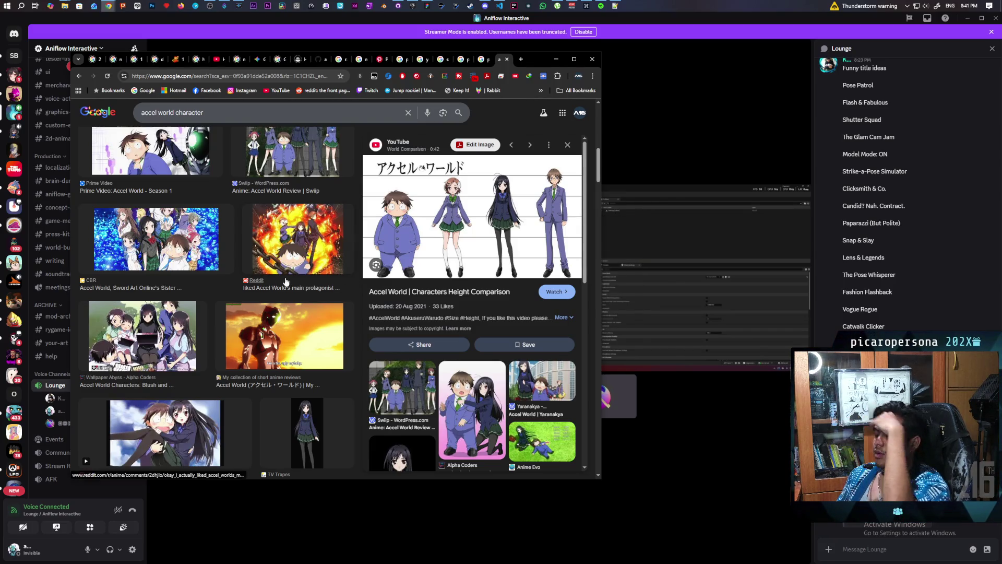
scroll(285, 281, up, 10)
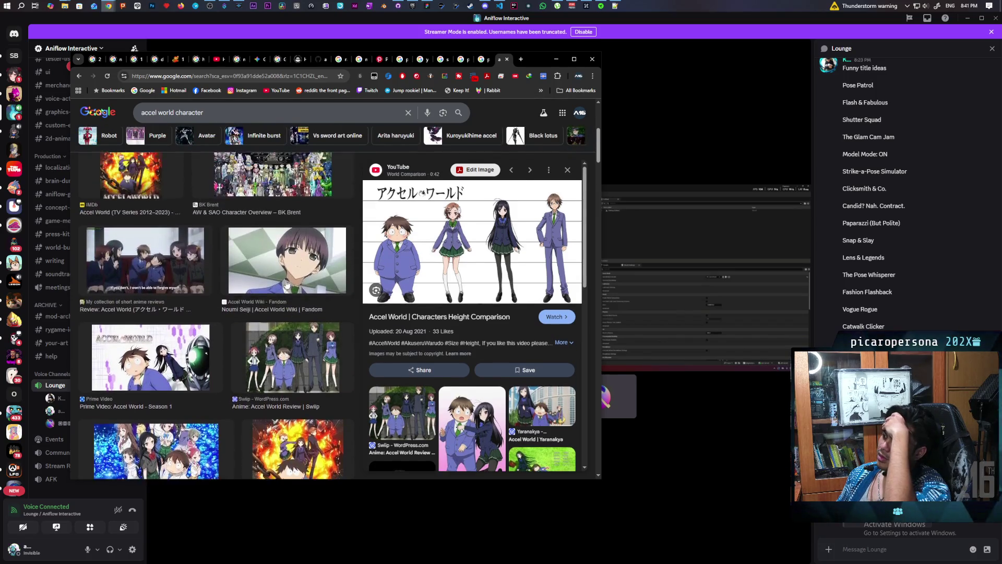
scroll(286, 284, up, 2)
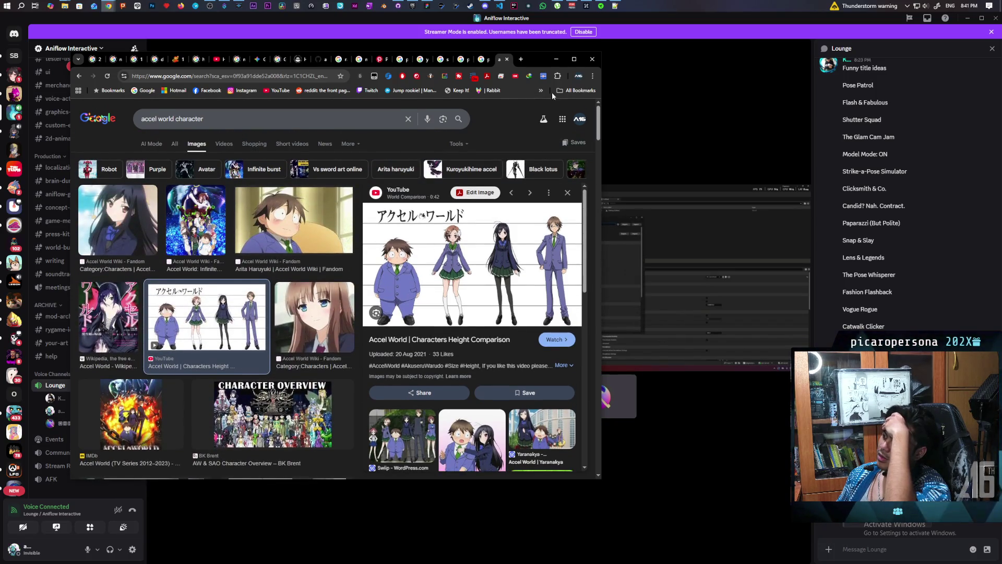
In a new tab, search Google for 'daru steins;gate' via the daru suggestions.
click(520, 60)
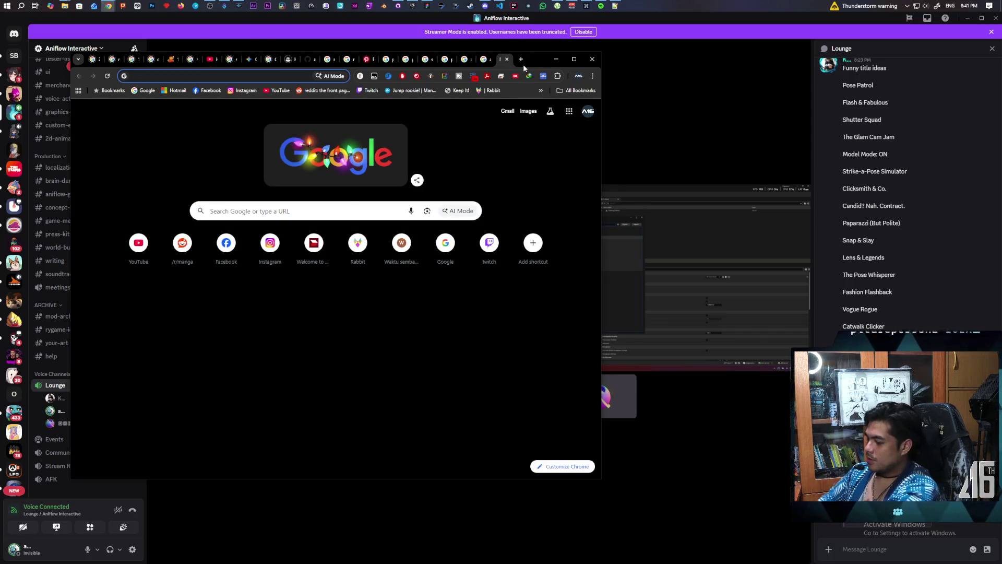
text(daru&rlz=1C1CHZL_enMY818MY818&oq=da...)
key(Return)
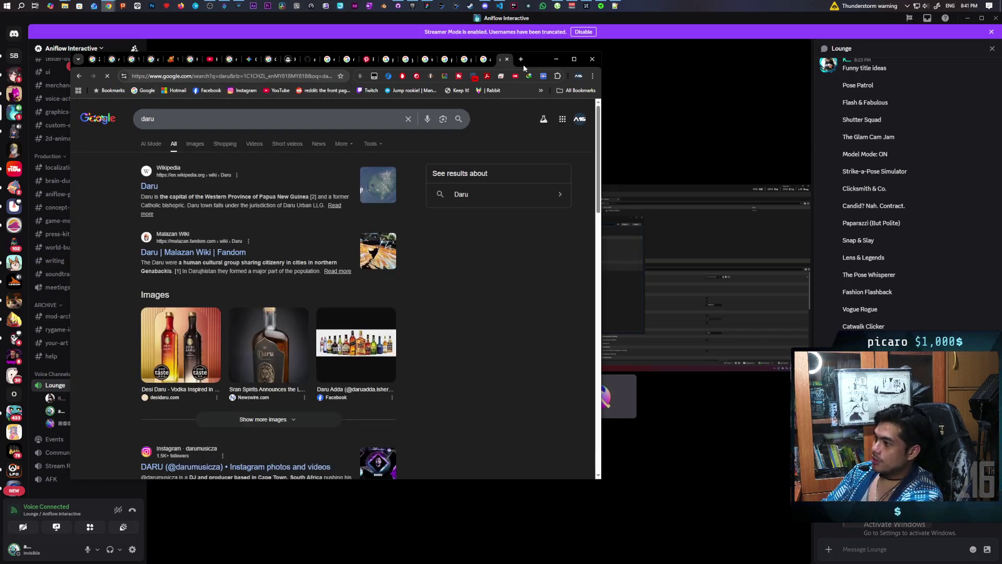
click(306, 119)
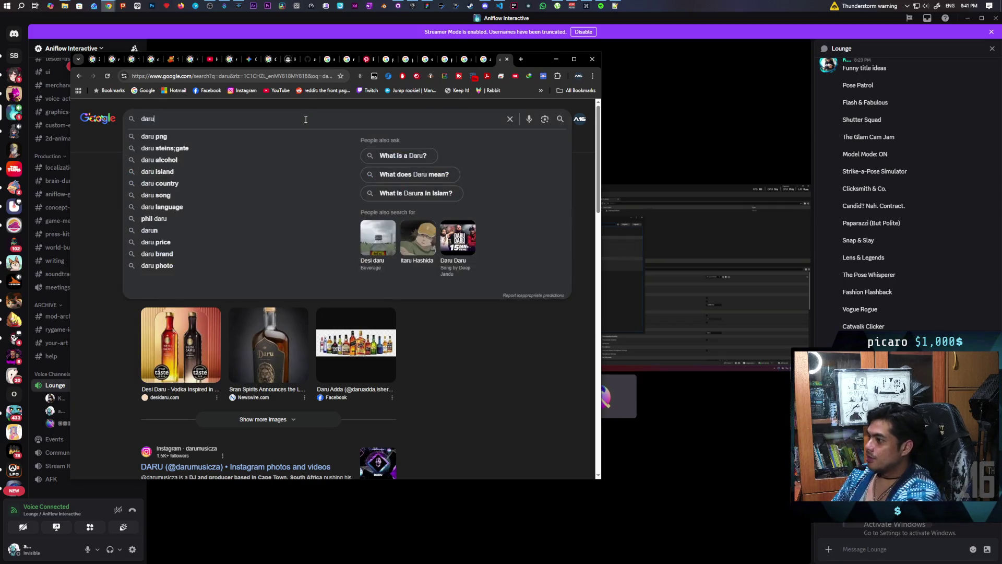
click(196, 146)
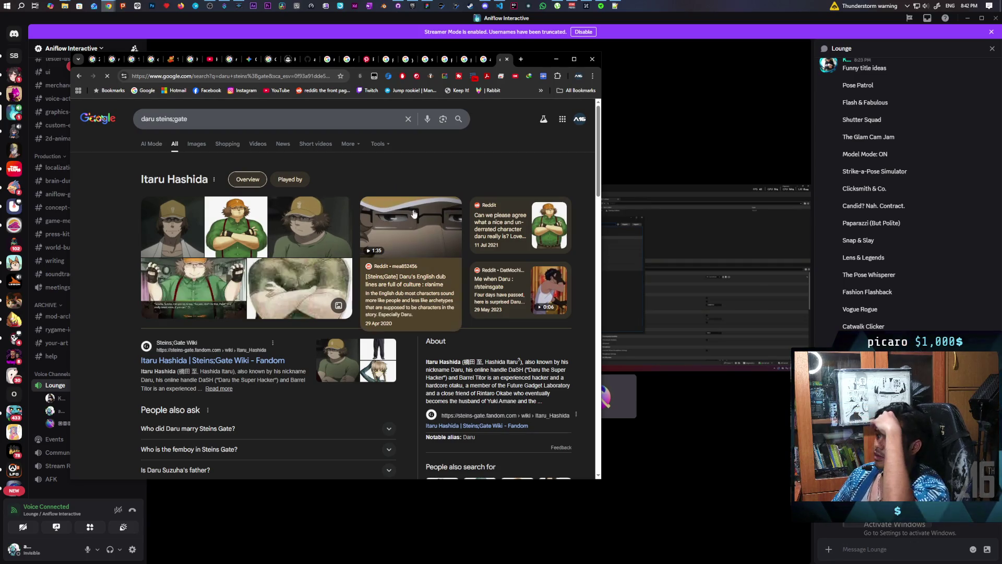
Preview a Daru image, then the VGCultureHQ Daru Hashida image.
click(320, 232)
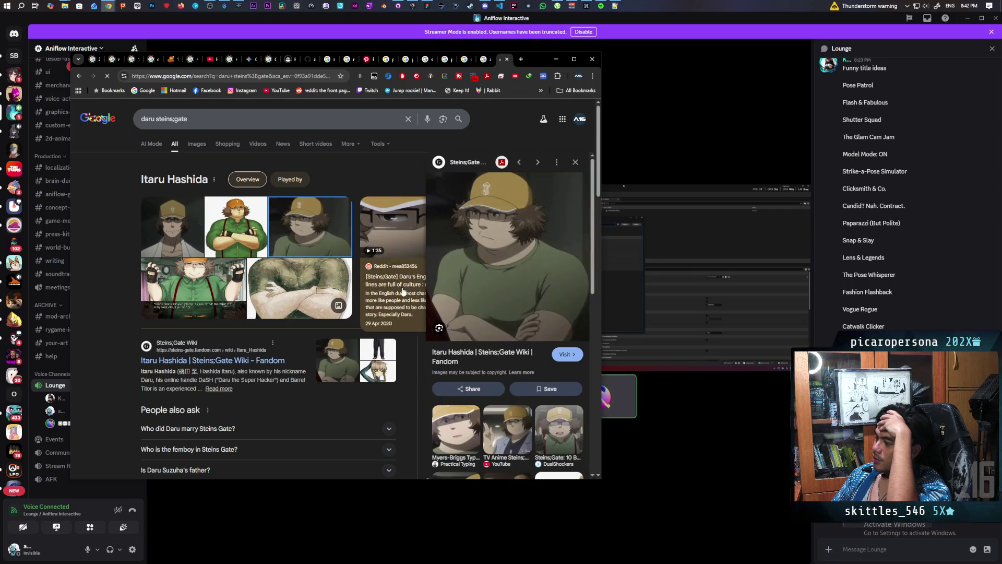
scroll(506, 274, down, 4)
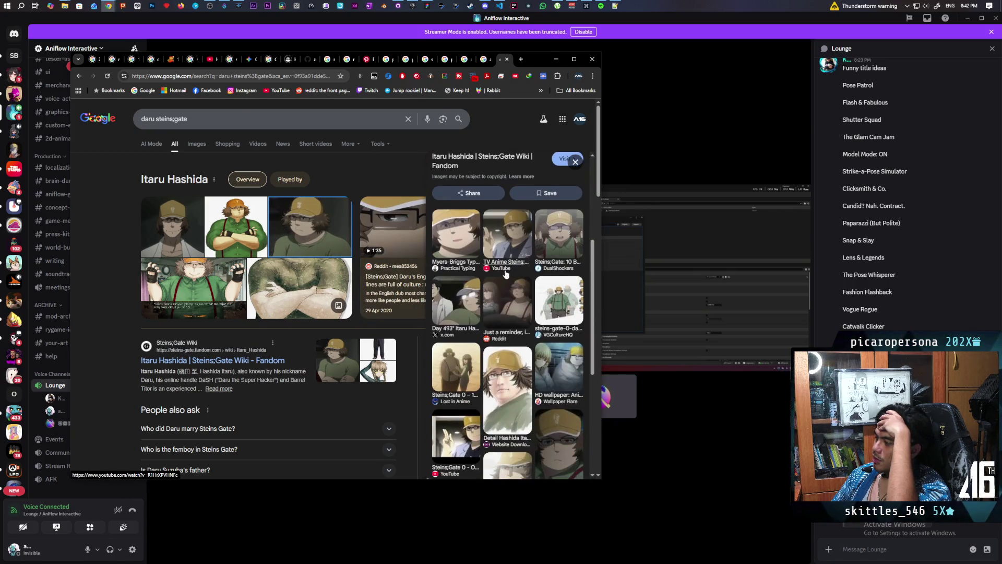
click(566, 295)
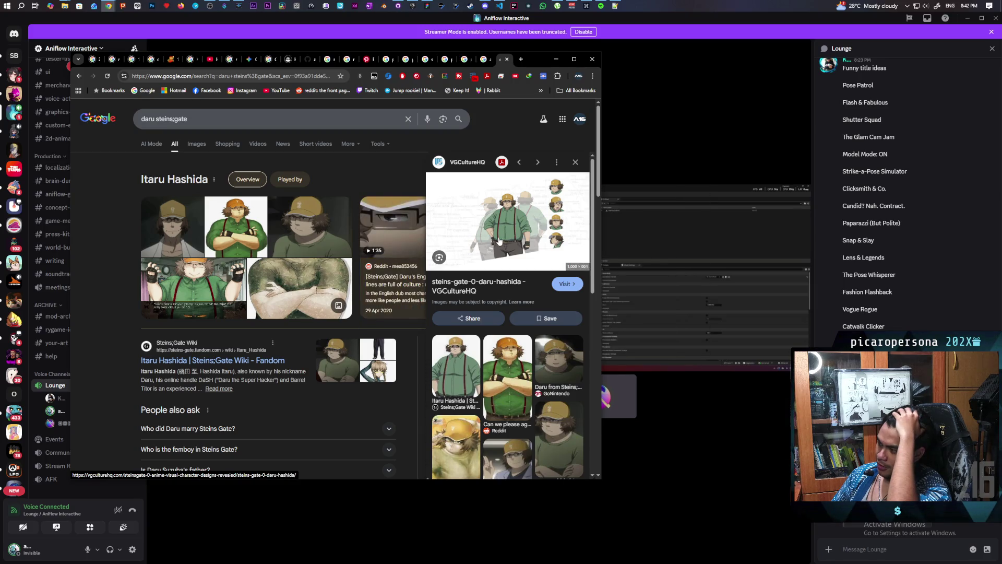
Search Google for 'dandadan fat guy' in another new tab.
click(520, 59)
text(danda)
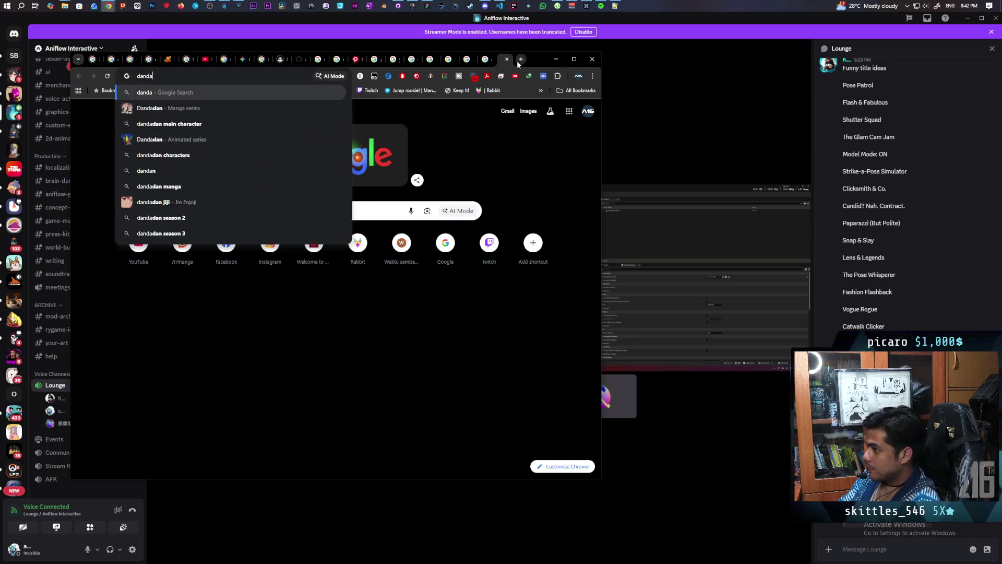
text(dan )
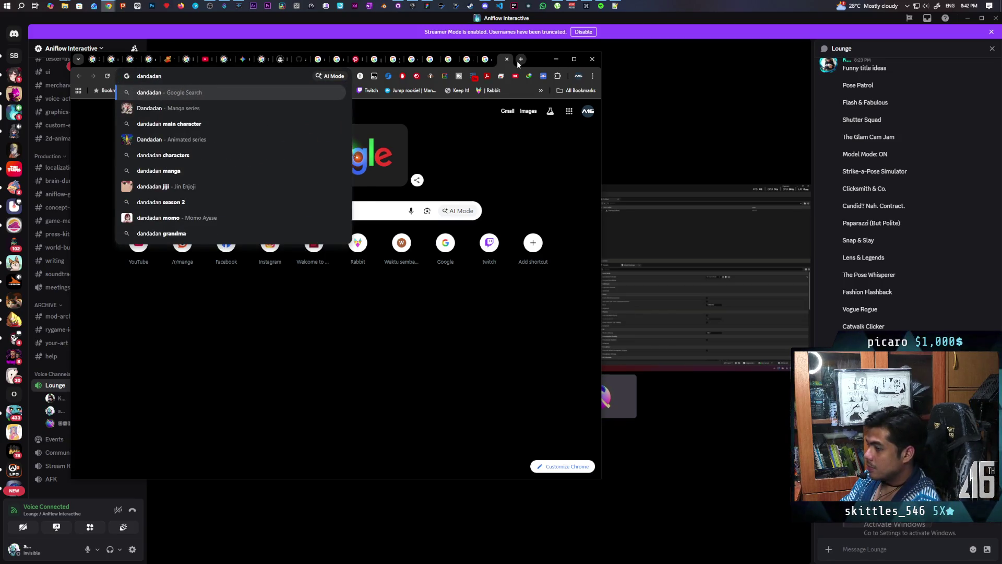
text(fat guy)
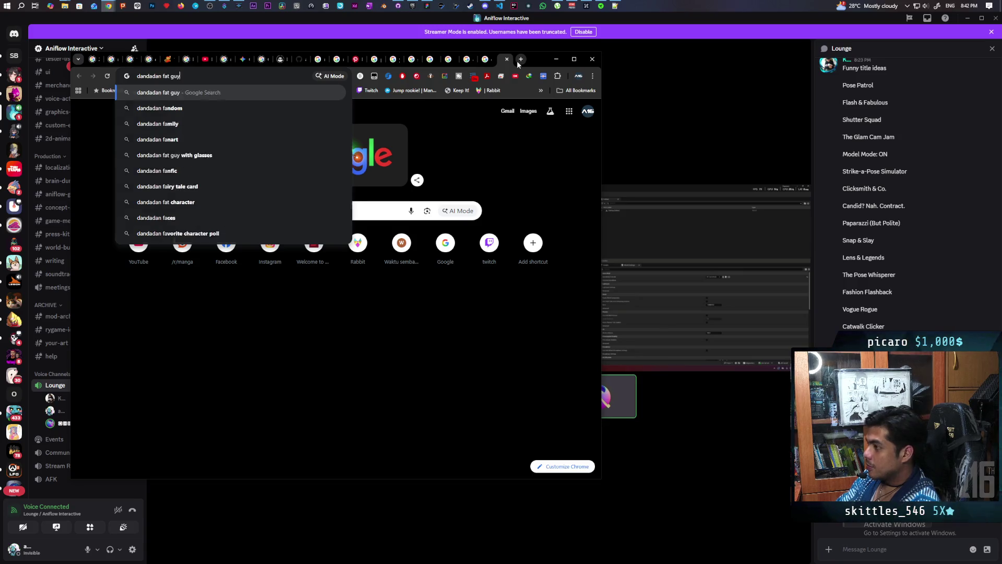
key(Return)
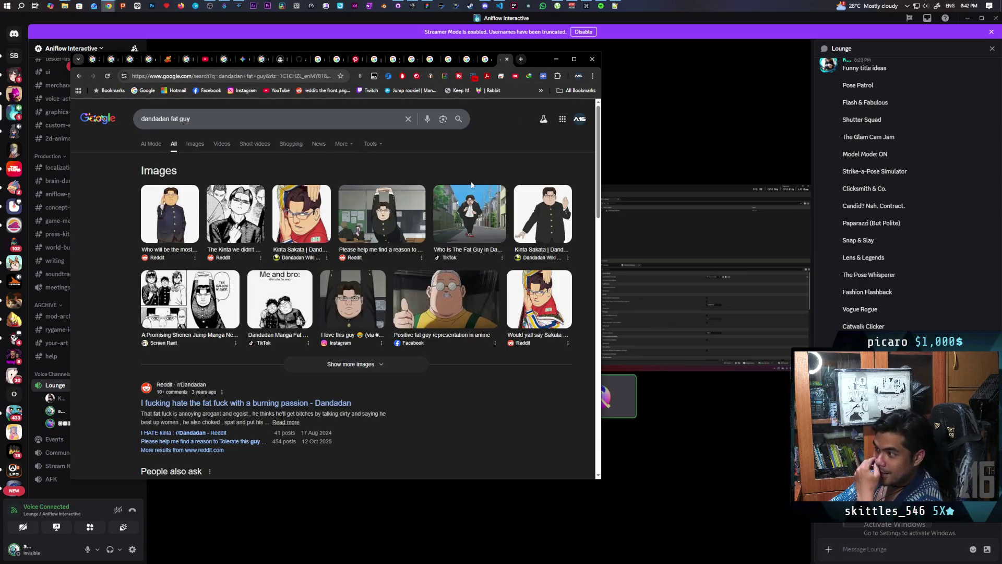
Preview the Kinta Sakata result image, then close its full-size view.
click(544, 225)
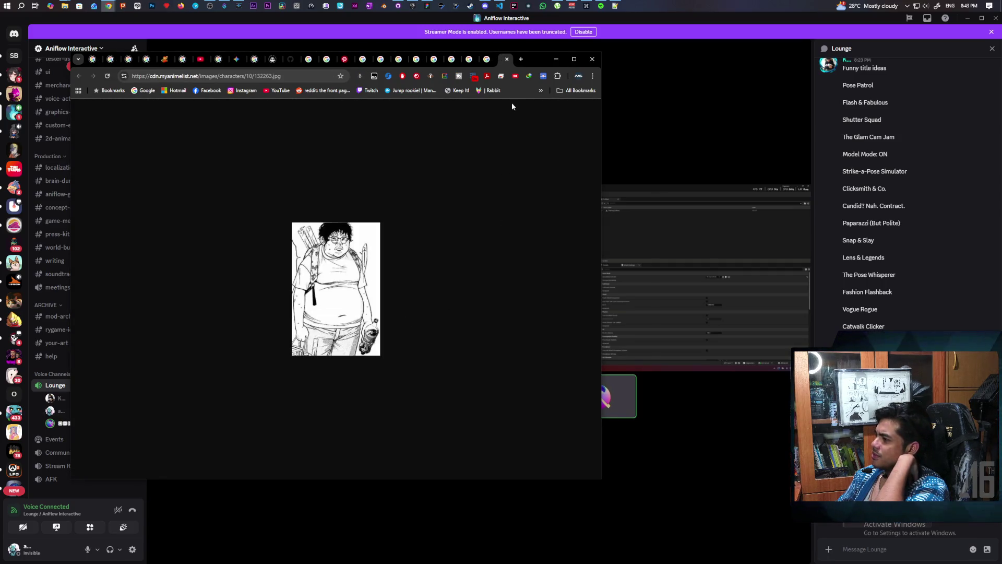
click(507, 59)
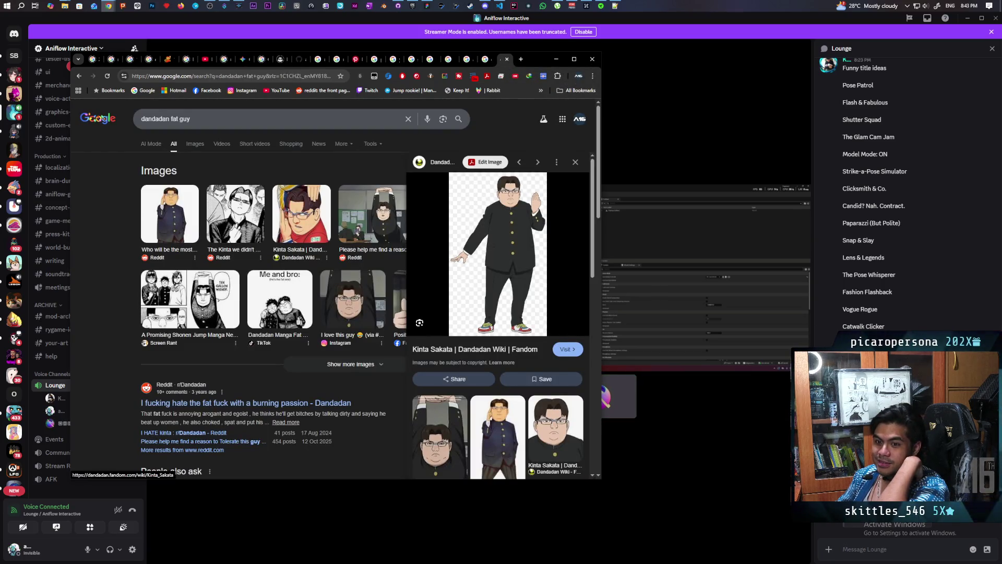
Reopen and close the image tab, browse the results, then return to 'daru steins;gate'.
key(ctrl+shift+t)
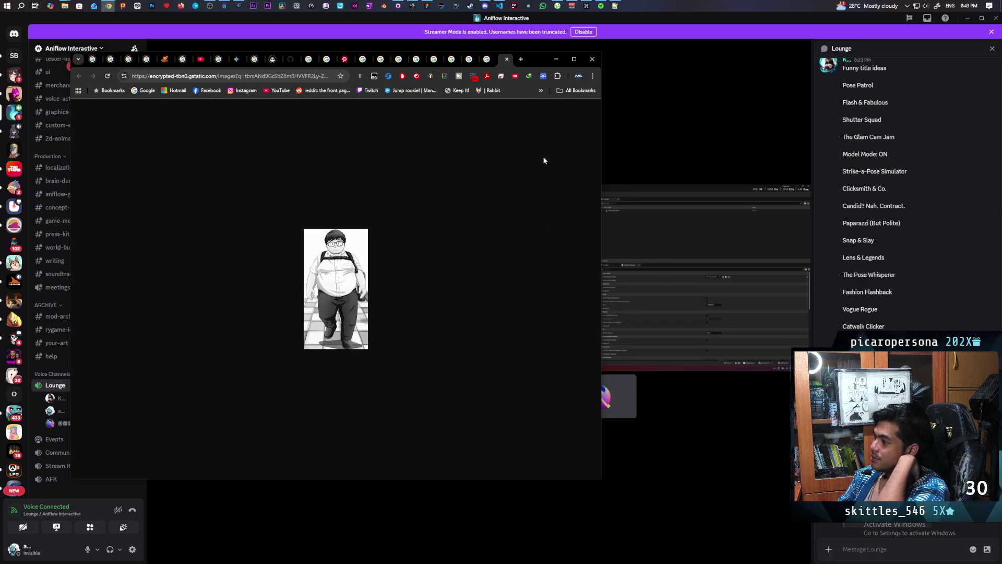
click(507, 60)
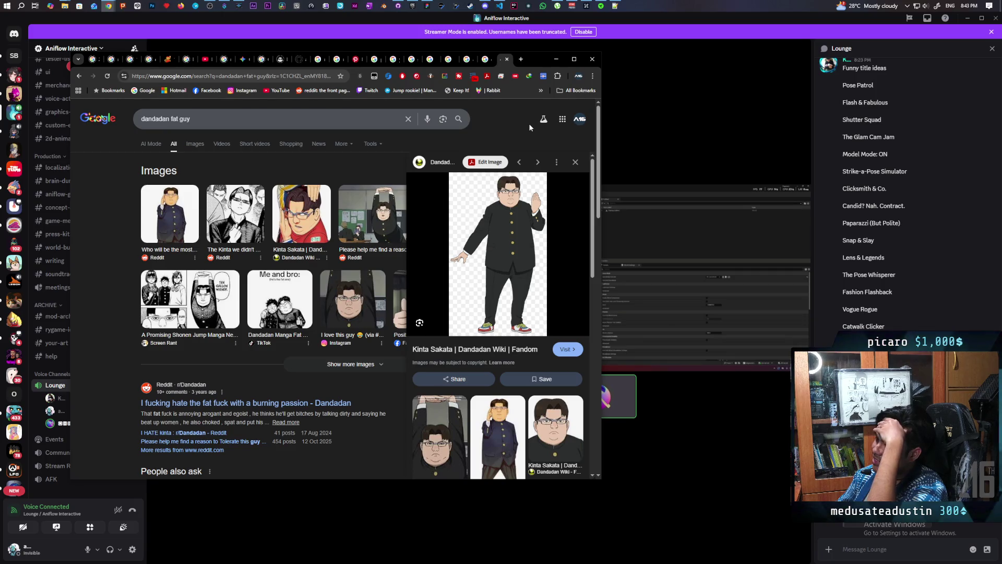
scroll(524, 133, down, 4)
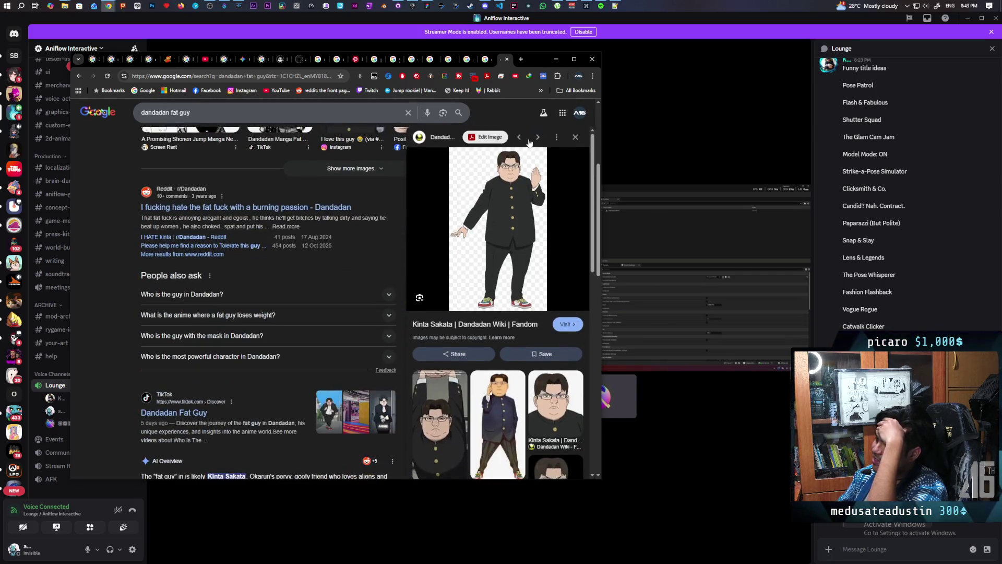
scroll(529, 142, down, 10)
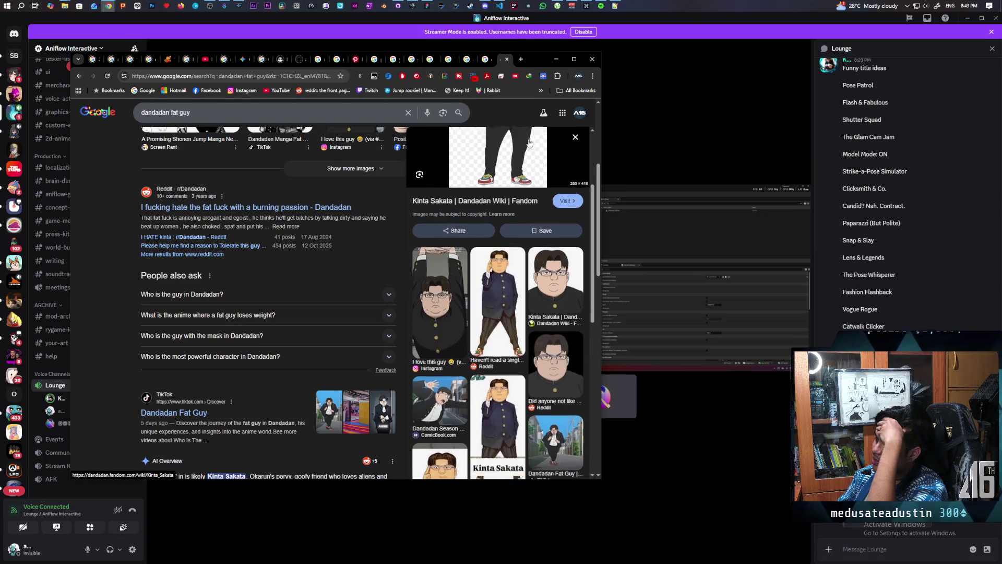
scroll(529, 141, up, 10)
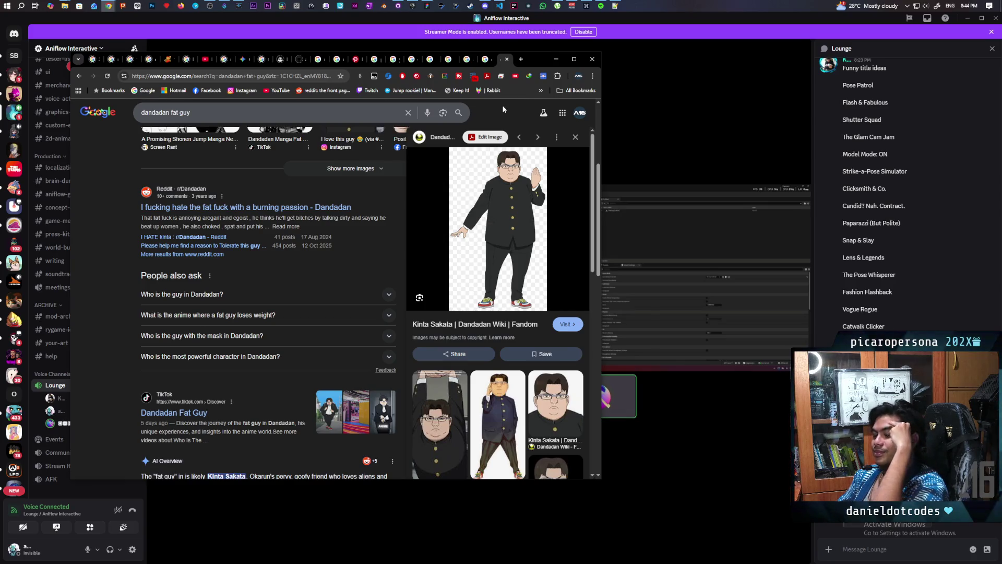
click(485, 60)
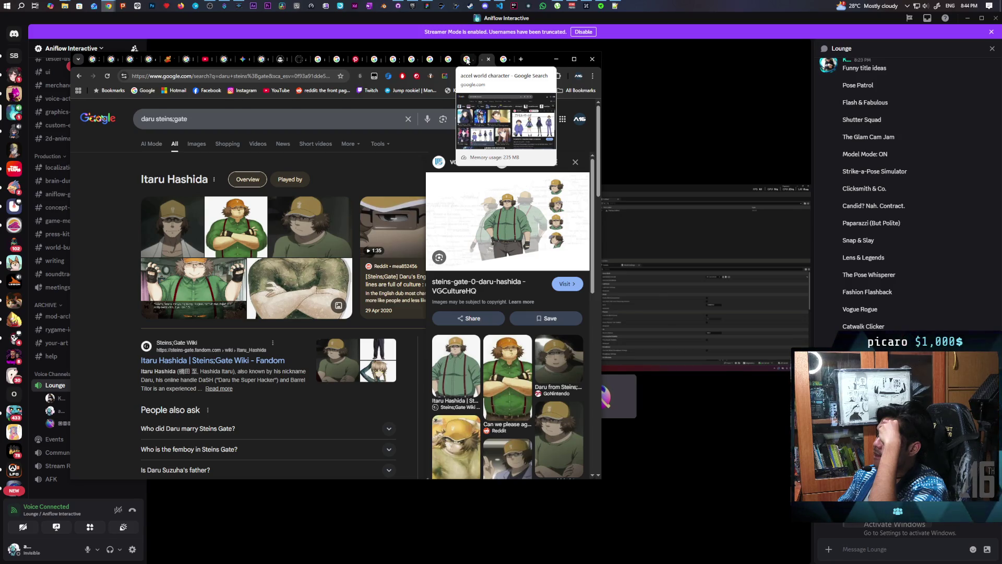
View the 'accel world character' image results, then switch to the WatchMojo image window.
click(467, 60)
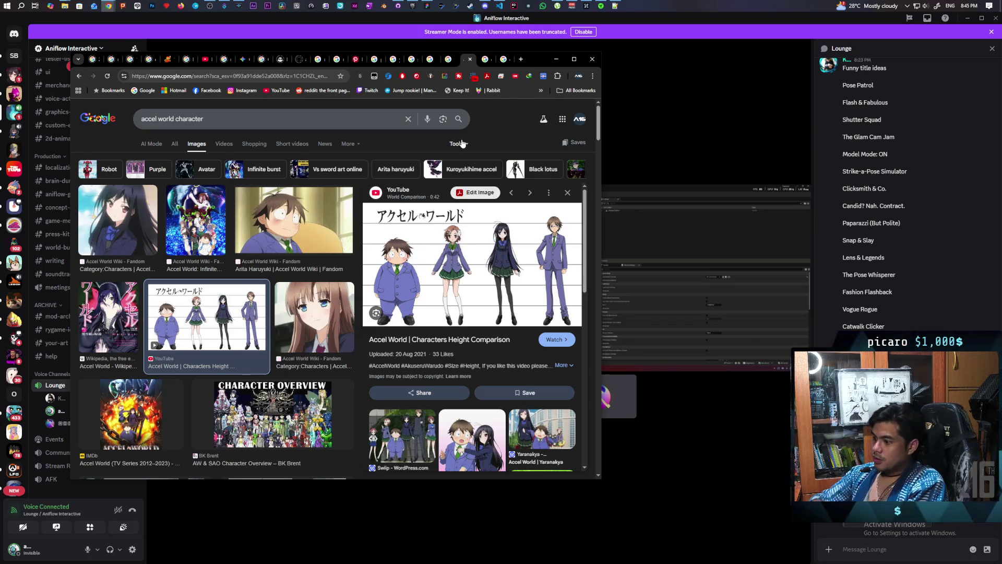
key(alt+Tab)
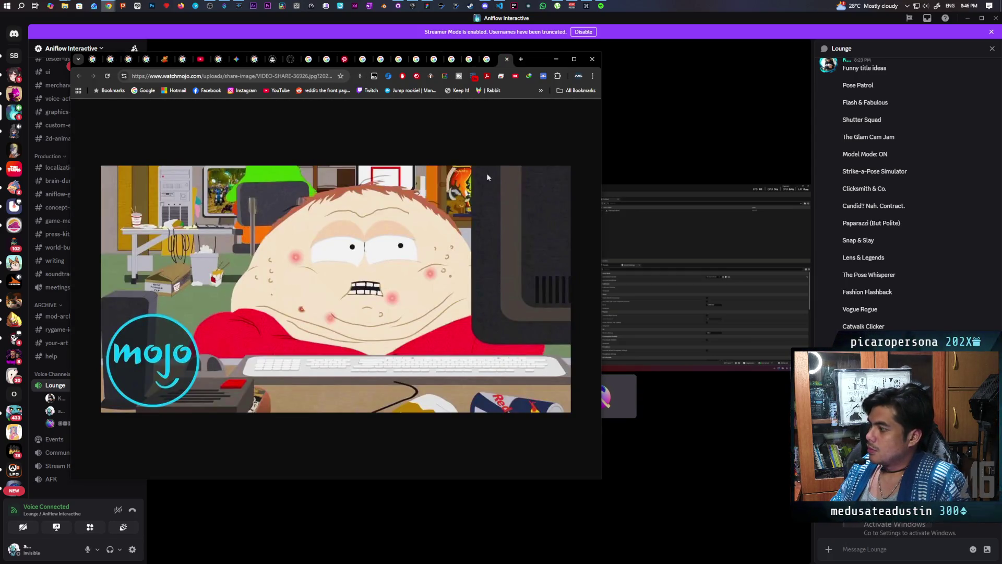
Close the Cartman picture to return to the 'dandadan fat guy' results.
click(506, 59)
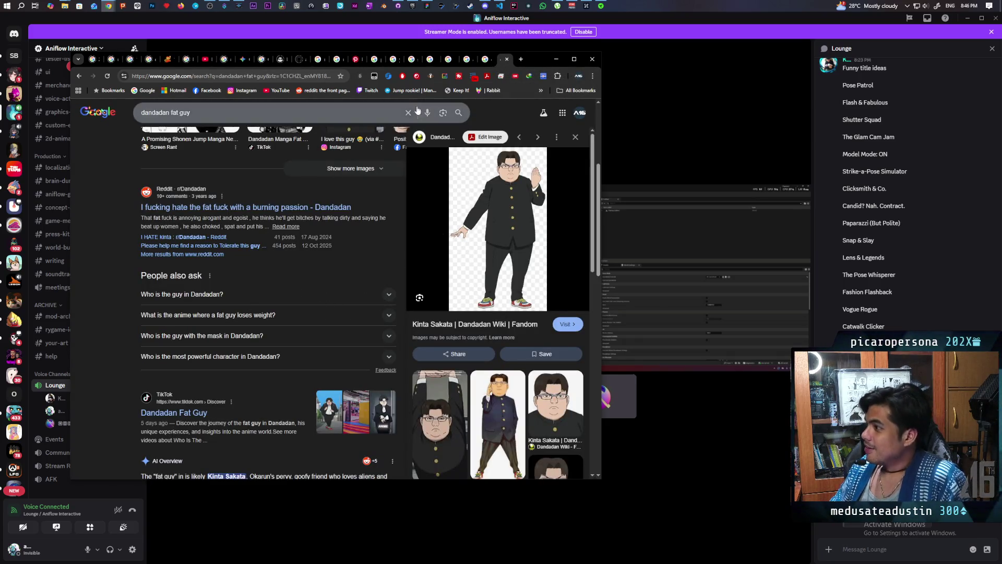
Bring the Discord stream view to the front.
click(218, 20)
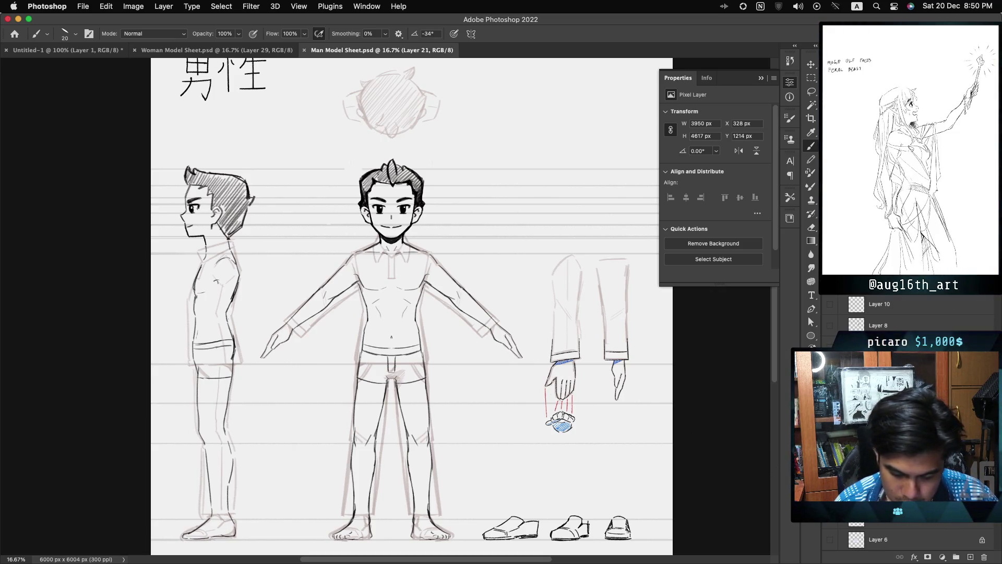
Clear the shirt, trousers and sleeve sketch lines off the figures.
key(ctrl+comma)
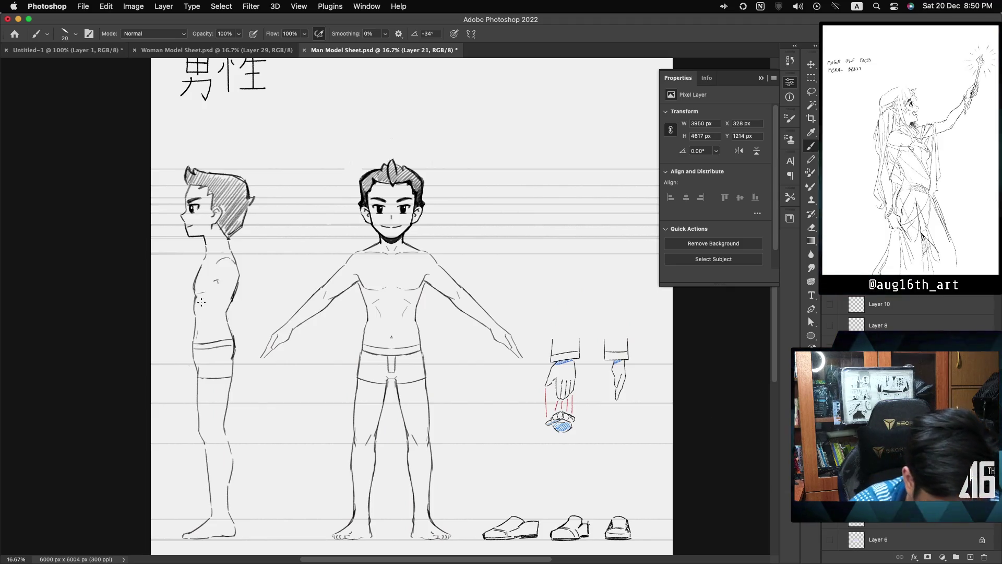